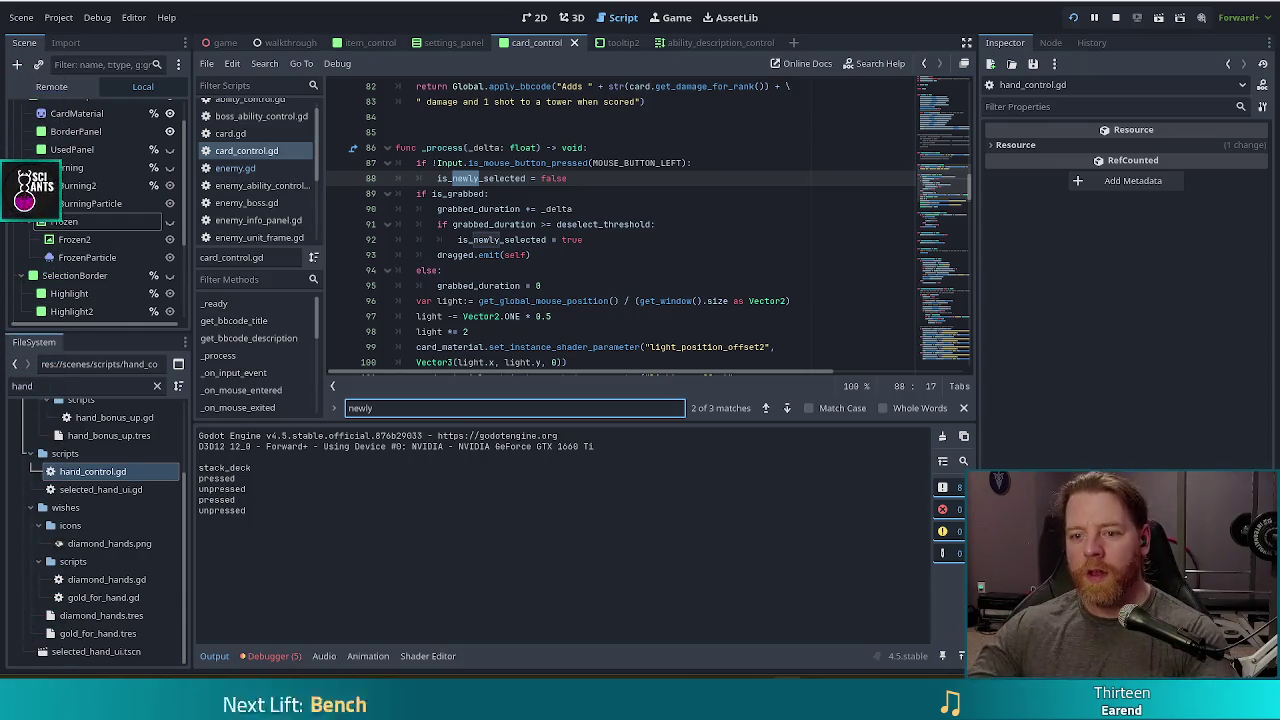
# - Review how _process sets is_newly_selected to true past deselect_threshold and resets it to false
pyautogui.click(606, 240)
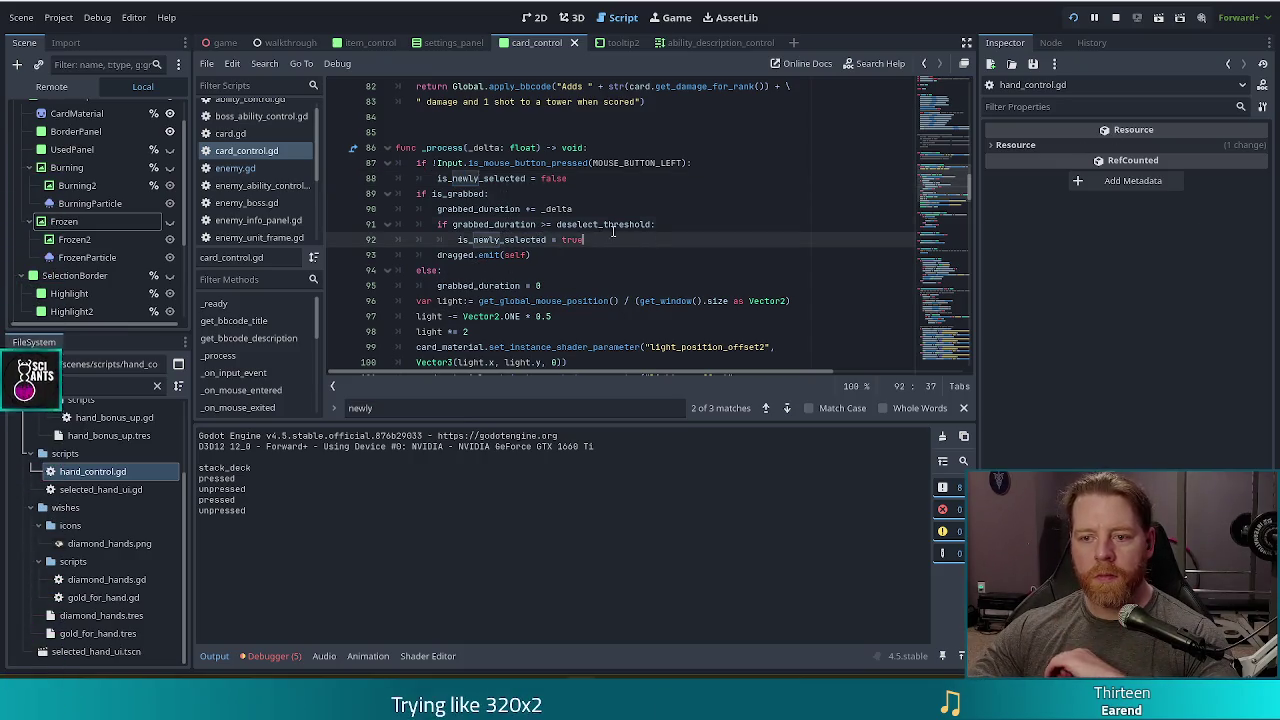
pyautogui.click(613, 228)
pyautogui.moveTo(515, 224)
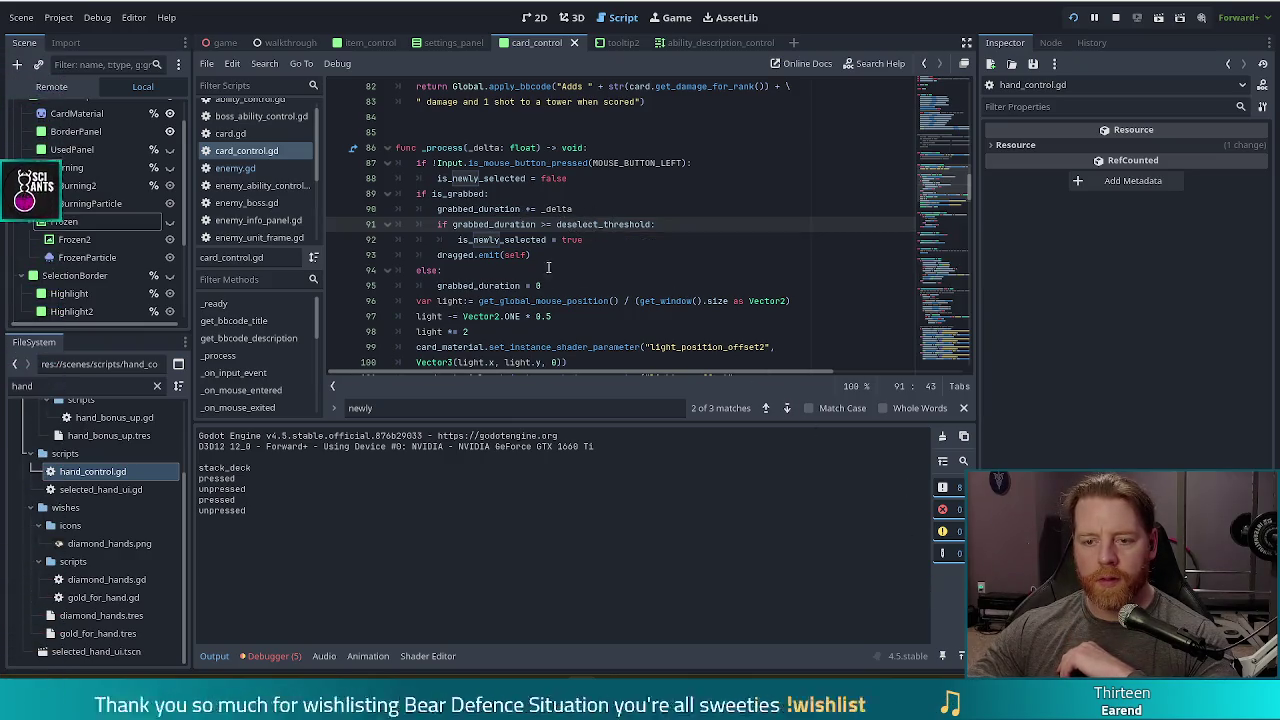
pyautogui.click(545, 254)
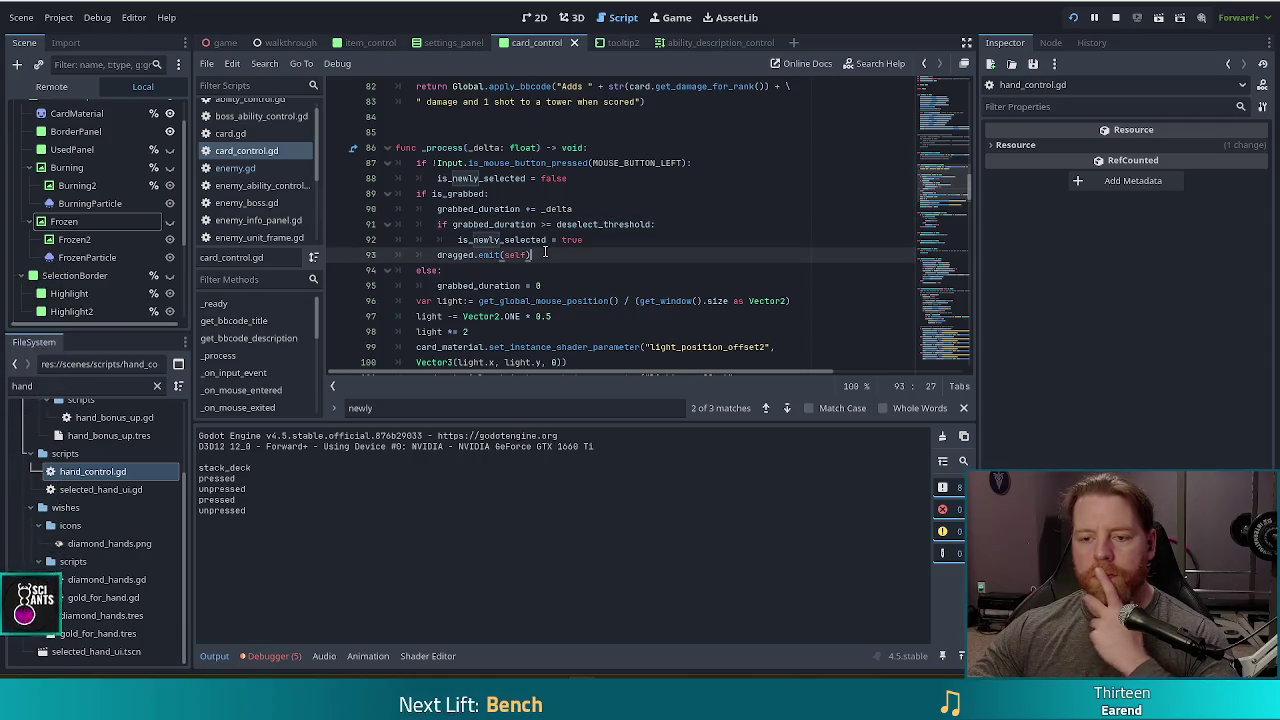
pyautogui.click(631, 224)
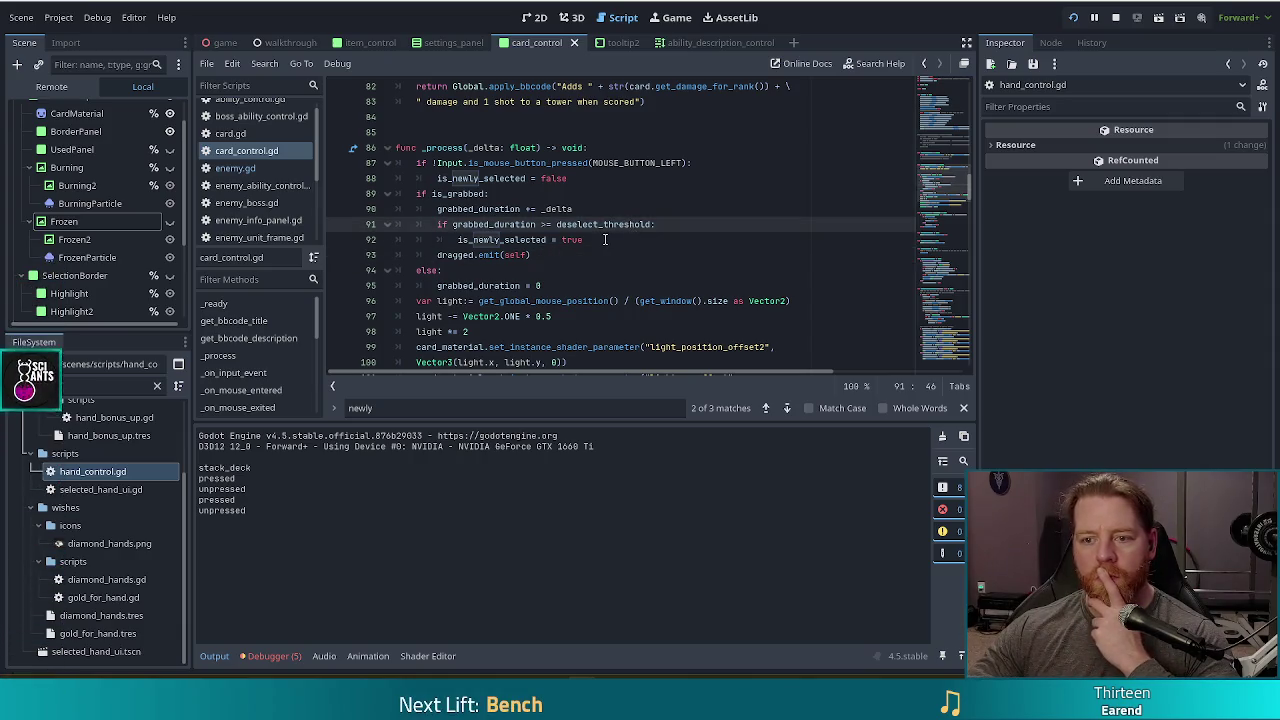
pyautogui.click(605, 239)
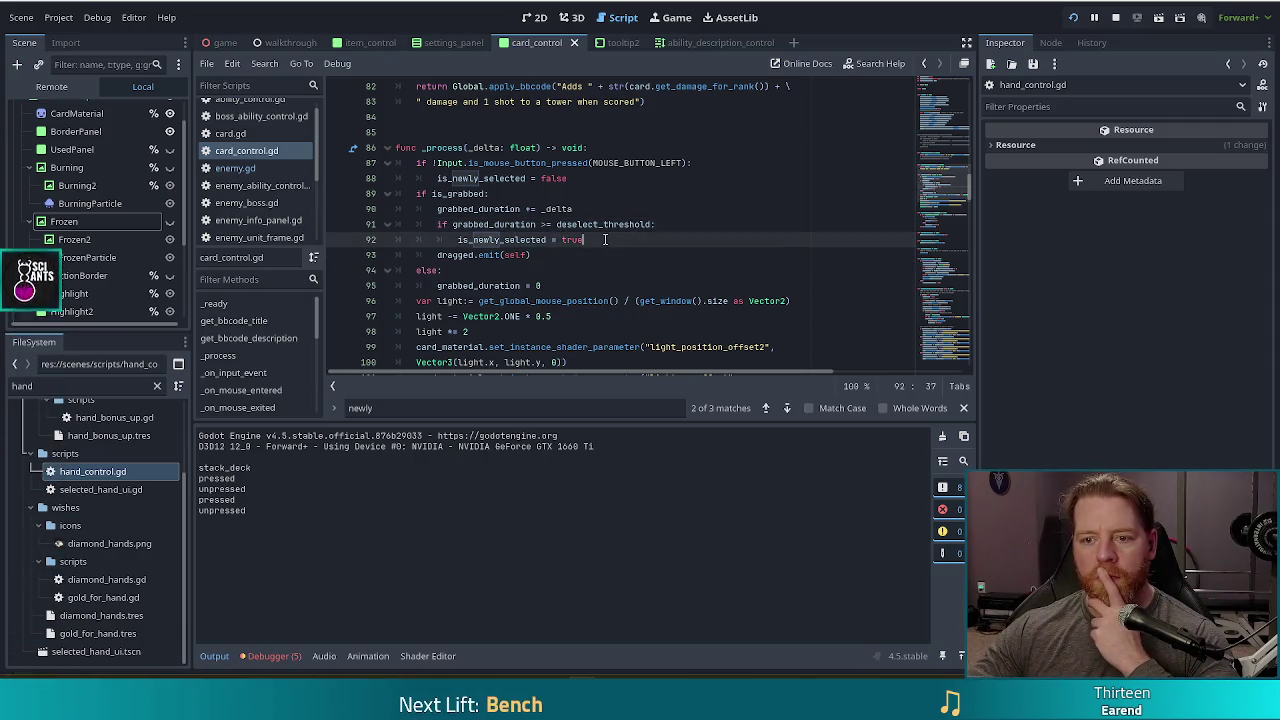
pyautogui.click(600, 177)
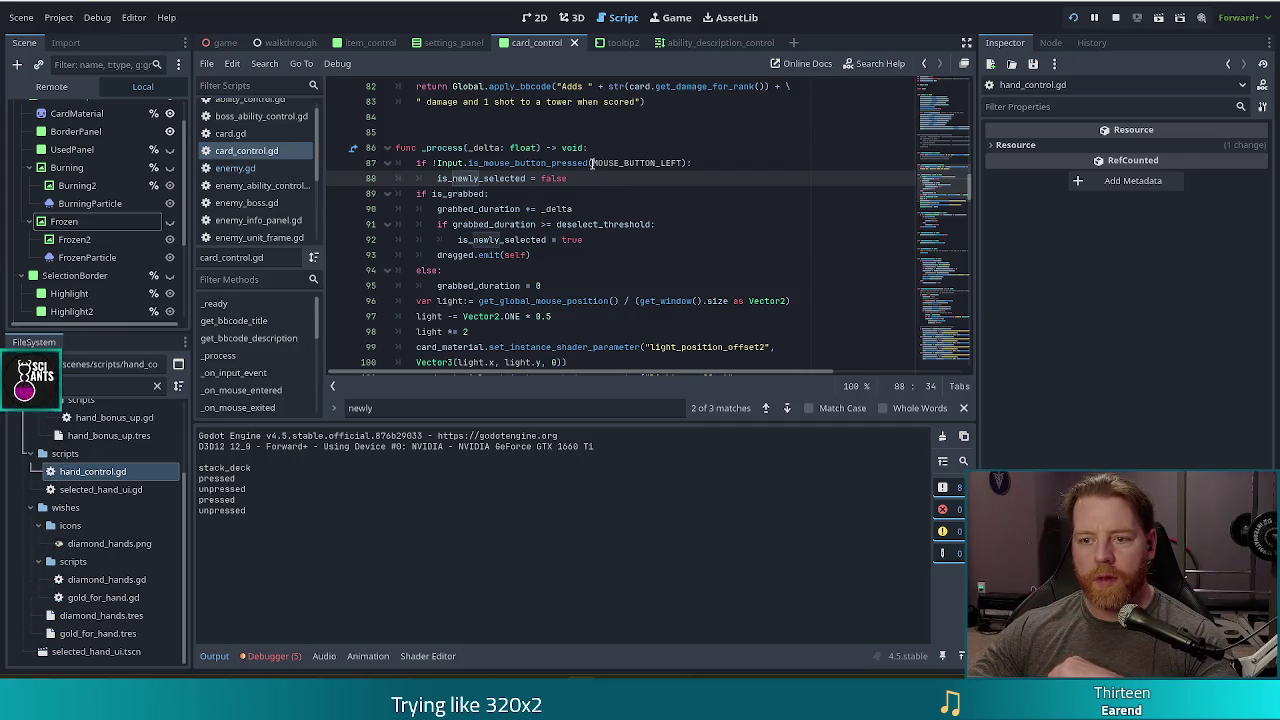
# - Scroll the card_control.gd script briefly, then bring the running game window to the front
pyautogui.scroll(-2, 589, 177)
pyautogui.scroll(1, 589, 177)
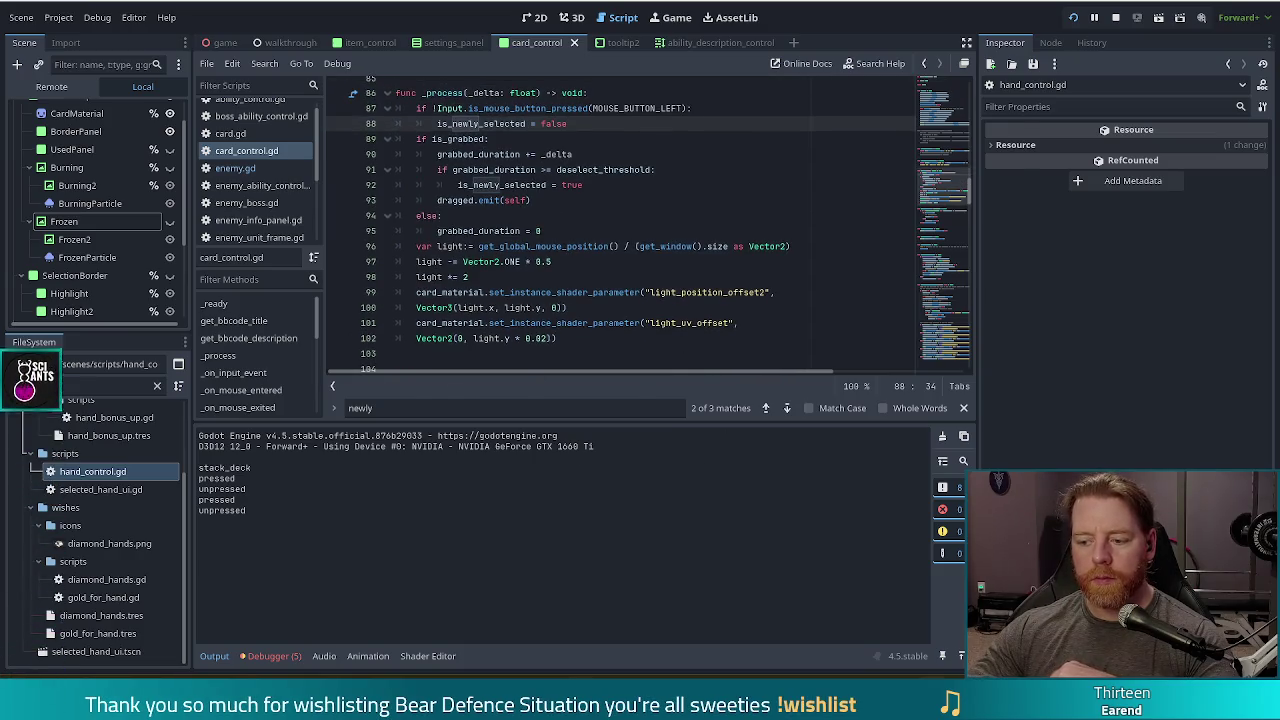
pyautogui.hotkey('alt', 'Tab')
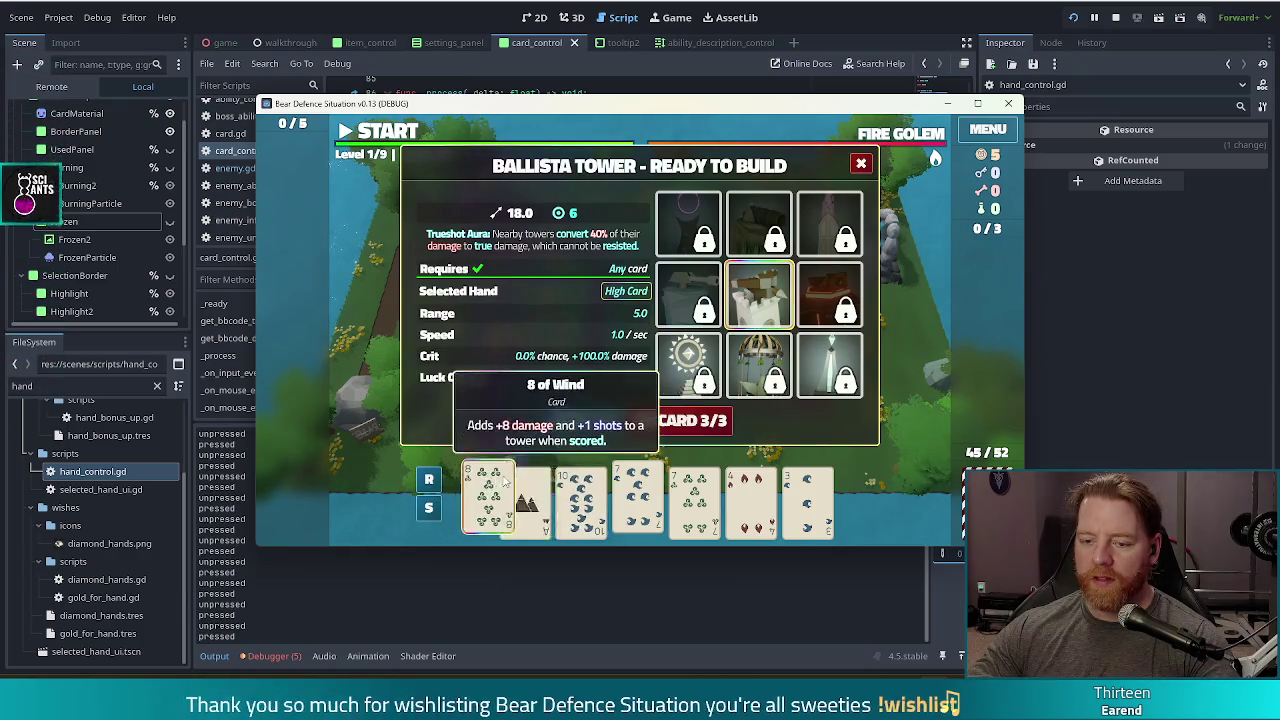
# - Send the Bear Defence Situation game window behind the Godot editor
pyautogui.click(448, 10)
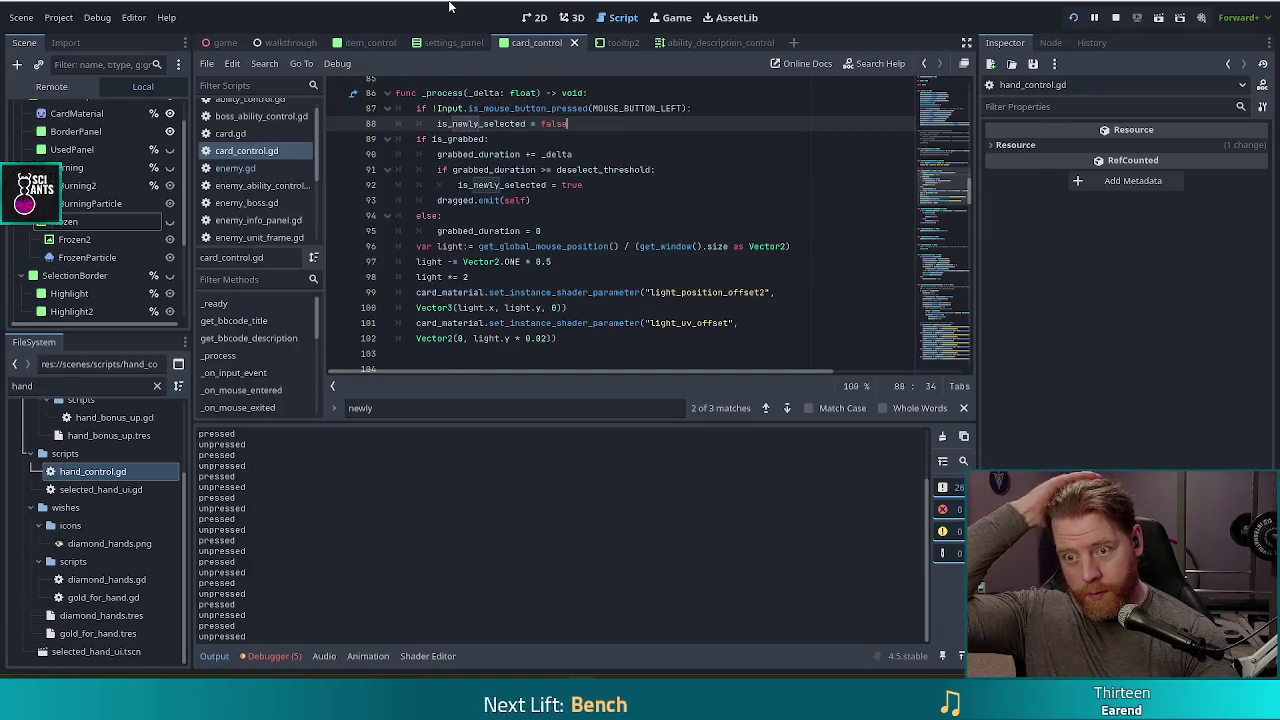
pyautogui.click(632, 184)
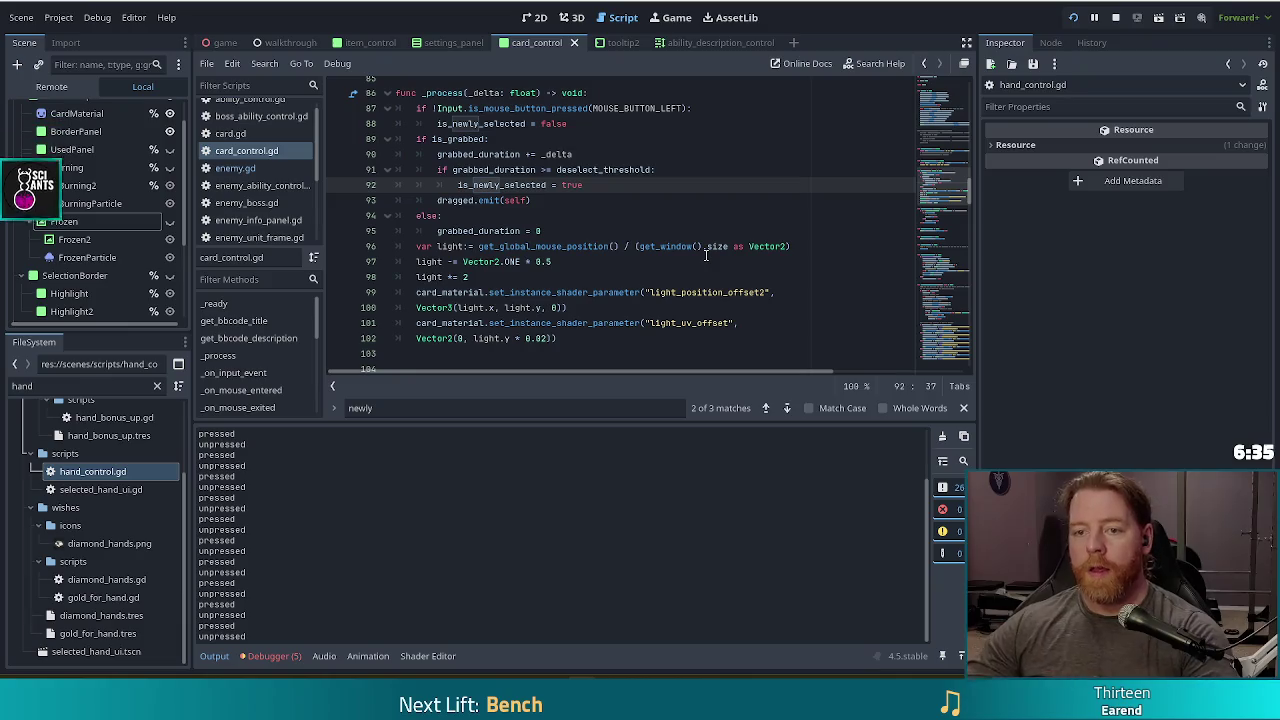
pyautogui.moveTo(706, 255)
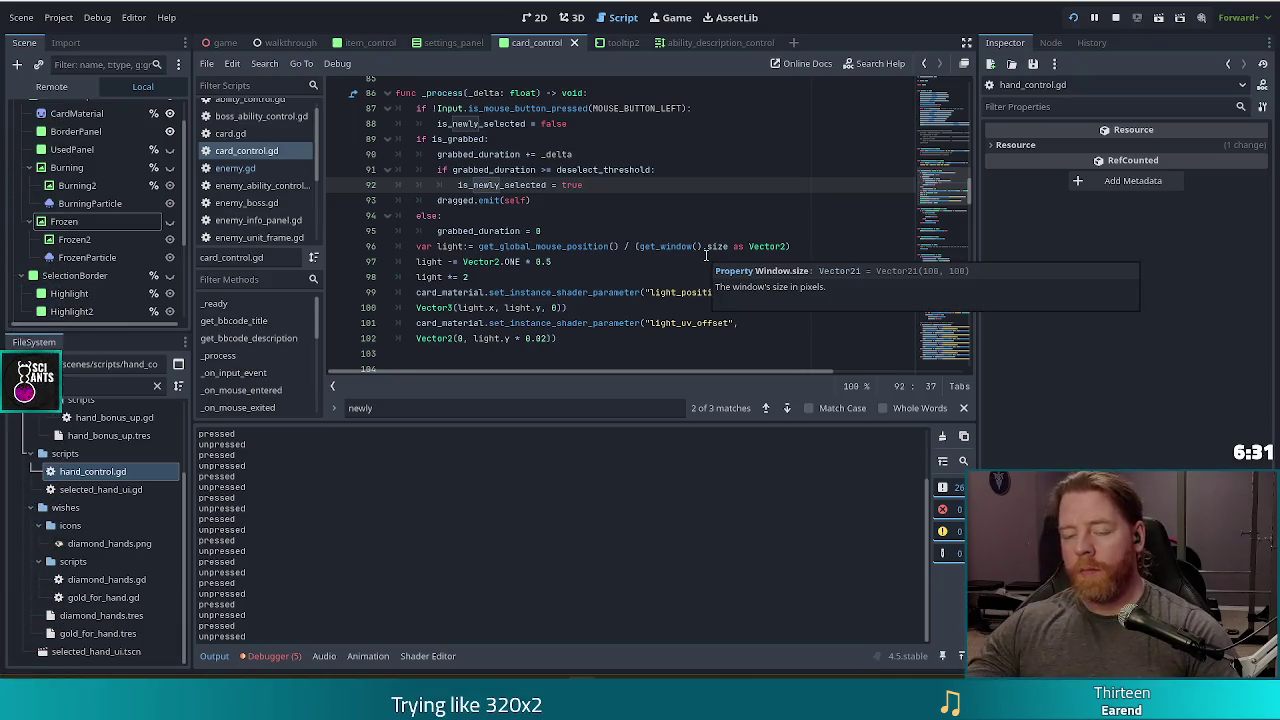
pyautogui.click(590, 155)
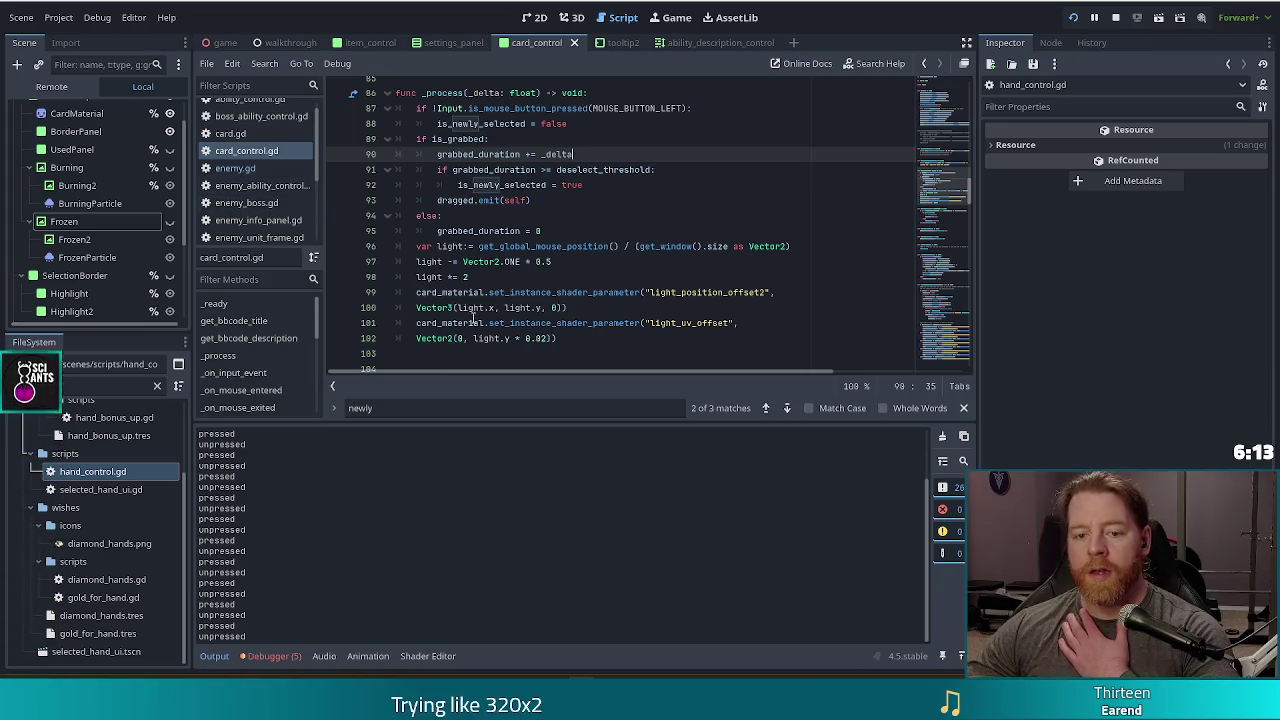
pyautogui.scroll(-3, 250, 340)
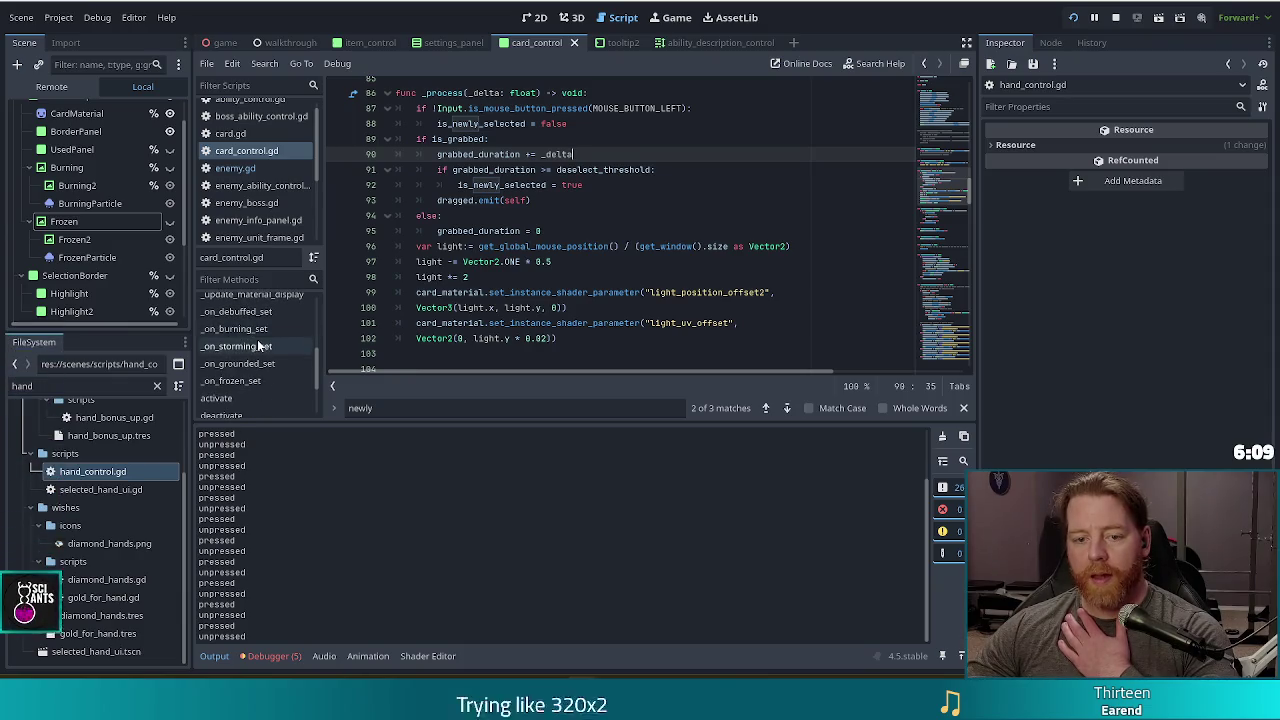
pyautogui.scroll(-4, 255, 342)
pyautogui.scroll(5, 262, 345)
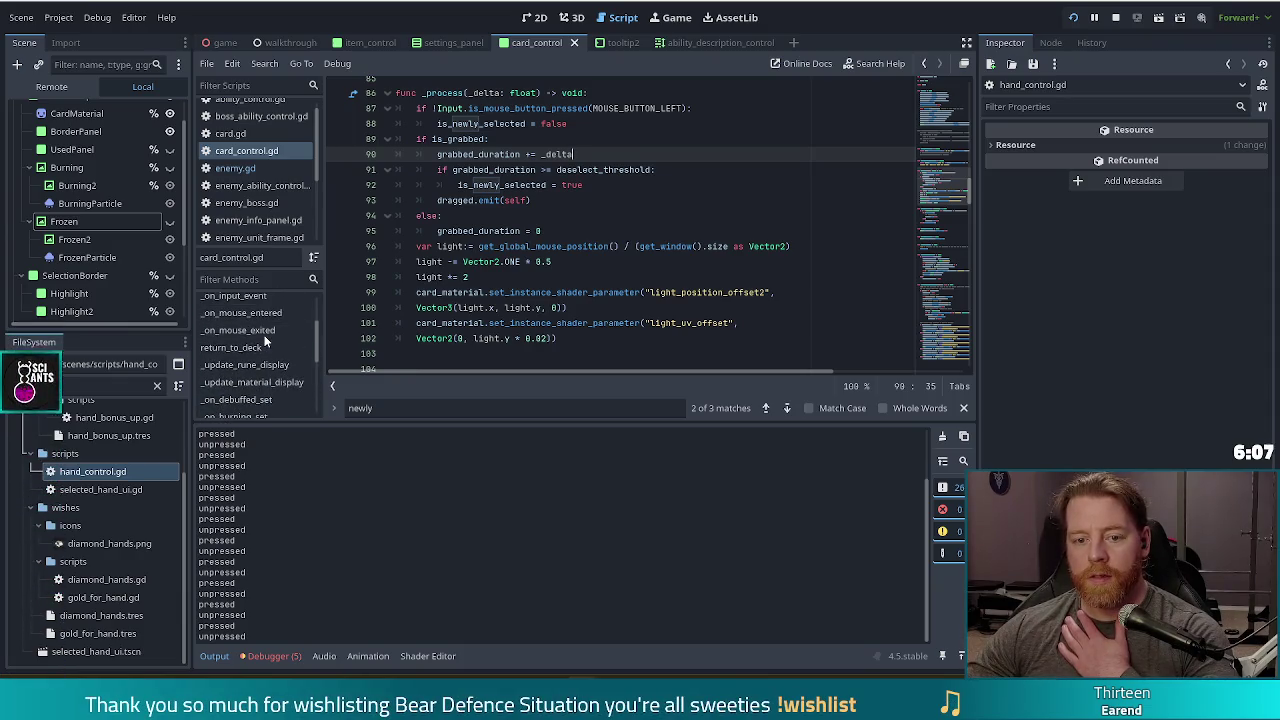
pyautogui.scroll(1, 265, 345)
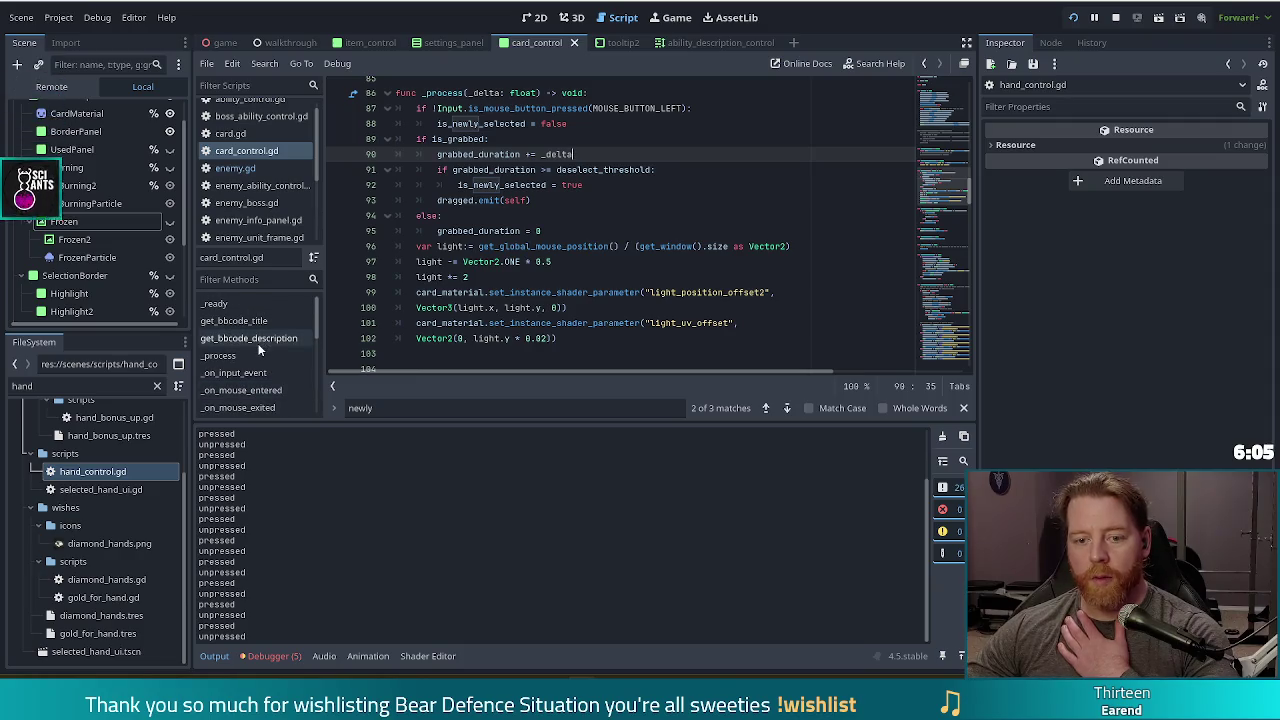
pyautogui.scroll(-2, 252, 342)
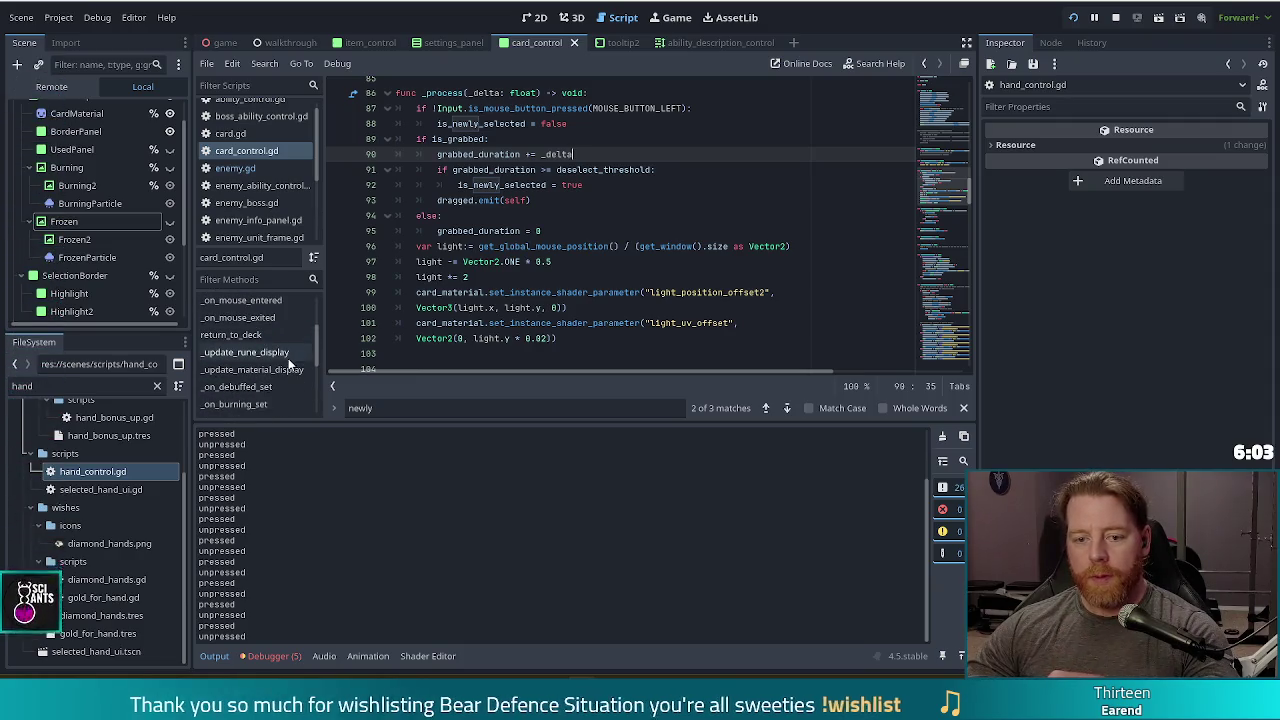
pyautogui.scroll(2, 583, 247)
pyautogui.press('Down')
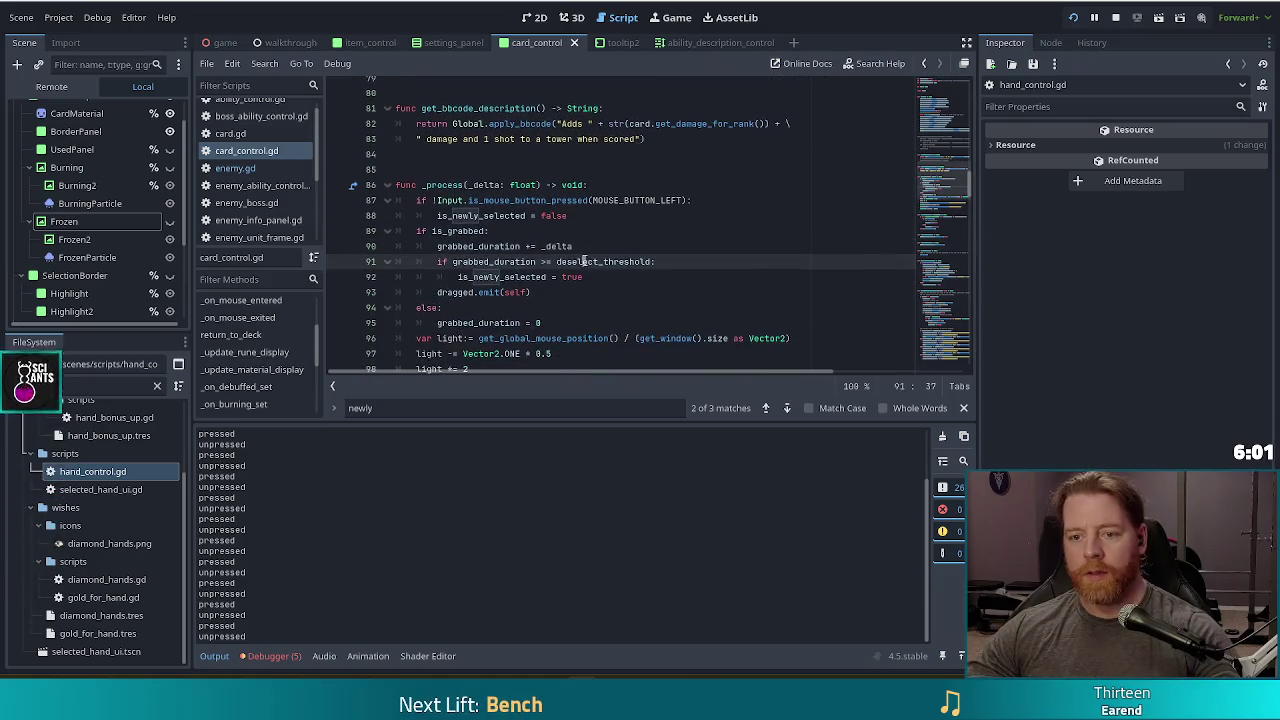
# - Search for 'press' and inspect pressed.emit on line 109 and the commented is_selected check
pyautogui.hotkey('ctrl', 'f')
pyautogui.write('press')
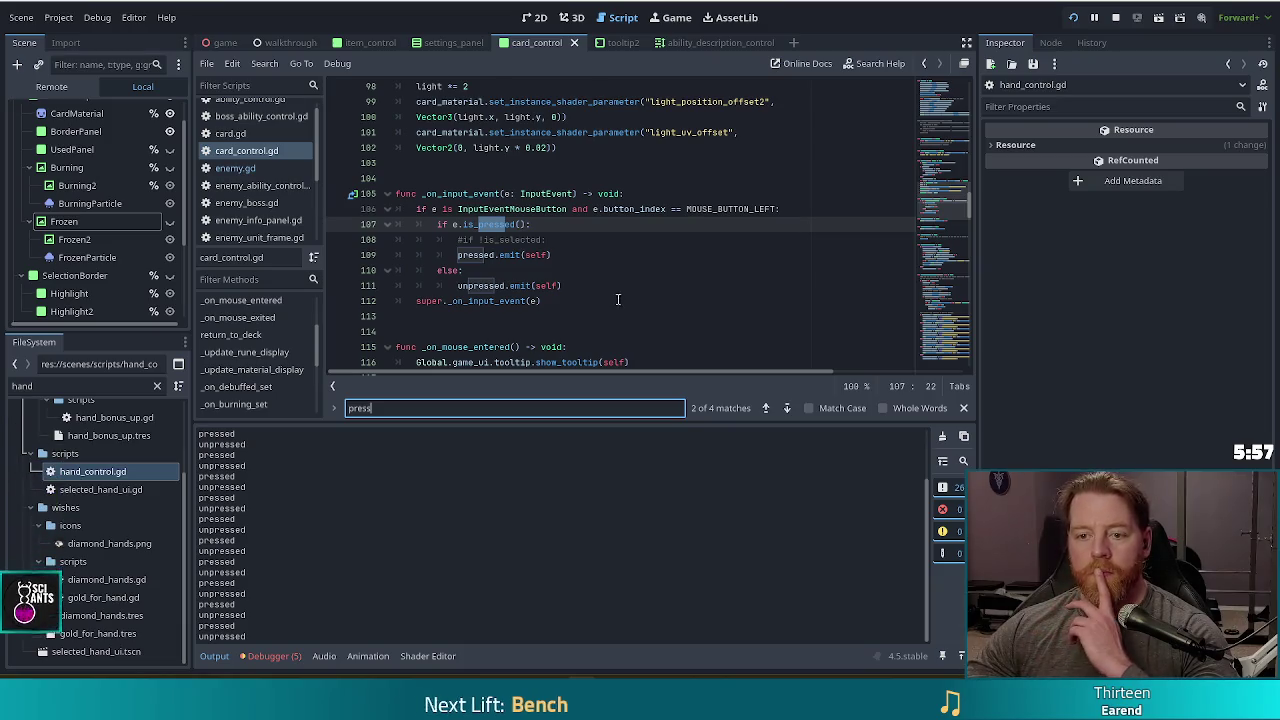
pyautogui.click(538, 255)
pyautogui.click(603, 253)
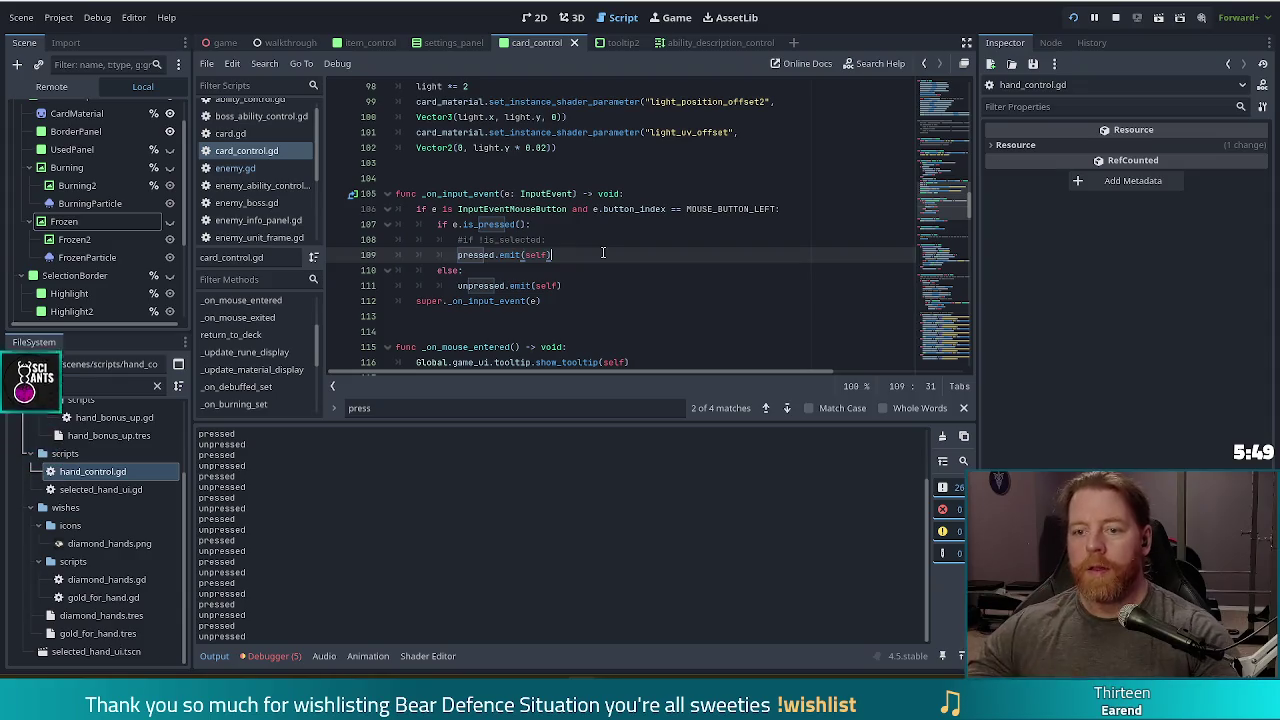
pyautogui.click(496, 240)
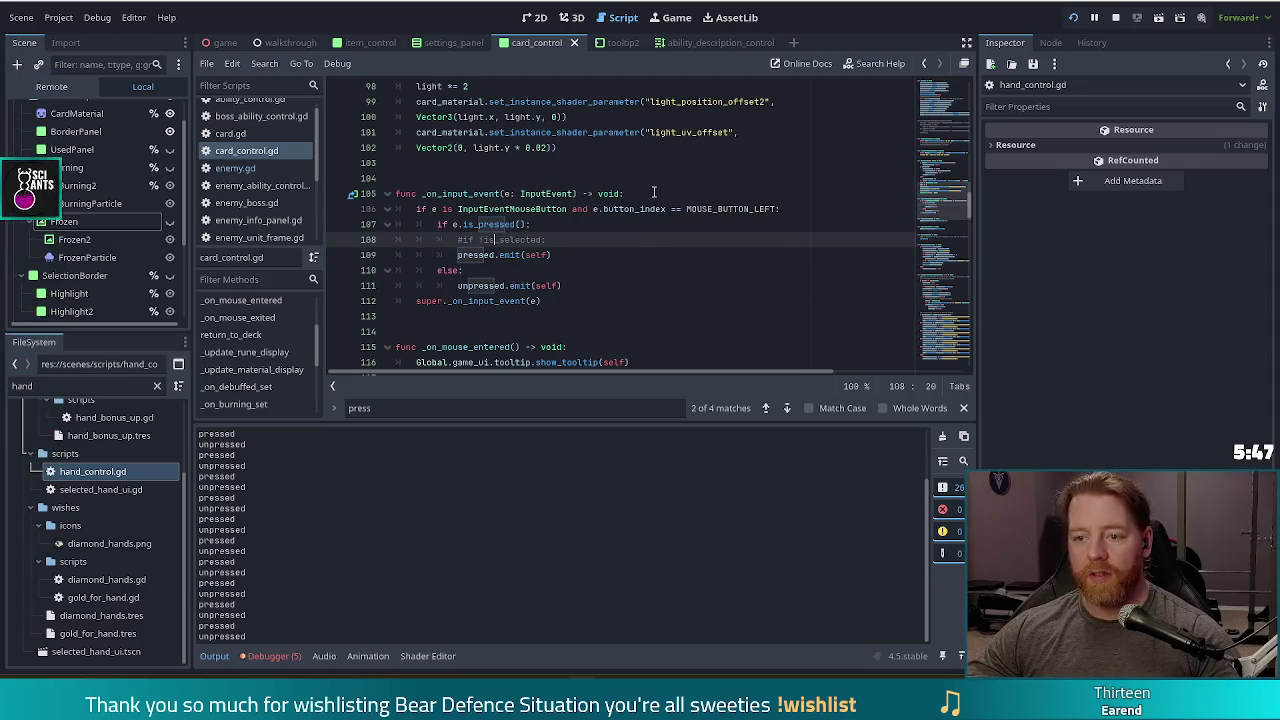
# - Search for 'newly', jump to the next match, and select 'true' on line 92
pyautogui.hotkey('ctrl', 'f')
pyautogui.write('newly')
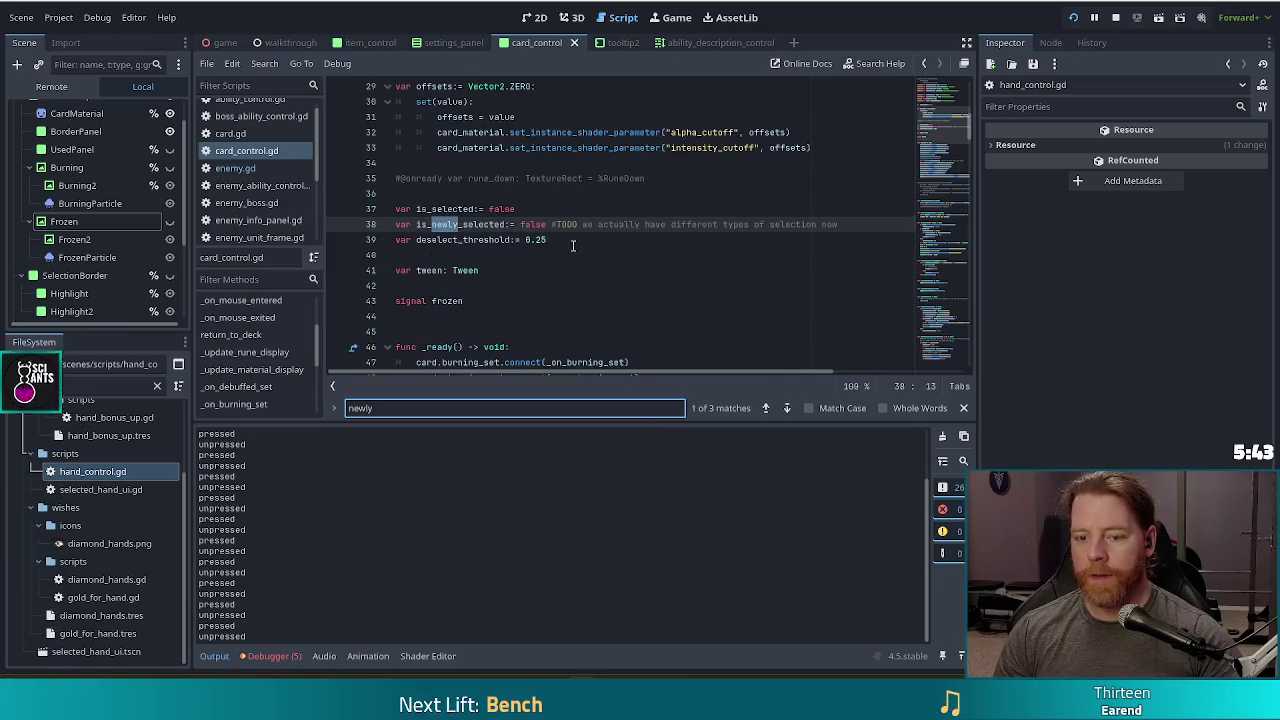
pyautogui.click(786, 409)
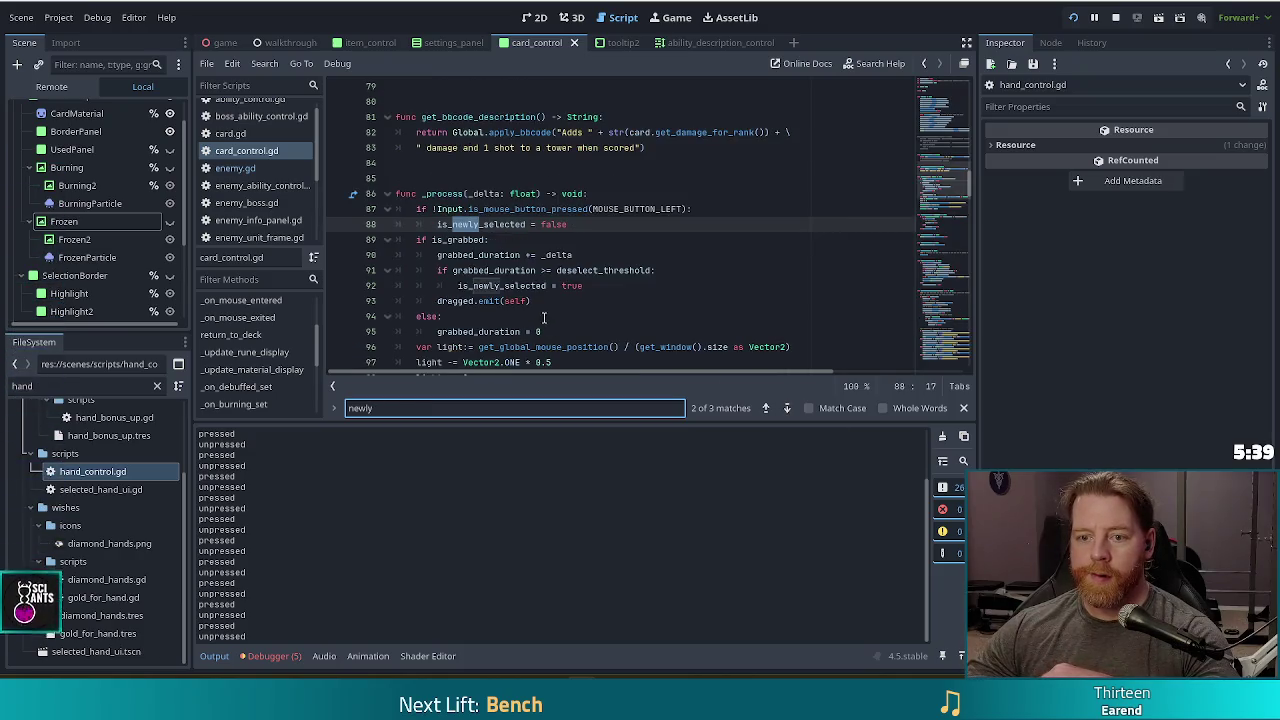
pyautogui.click(597, 286)
pyautogui.click(625, 293)
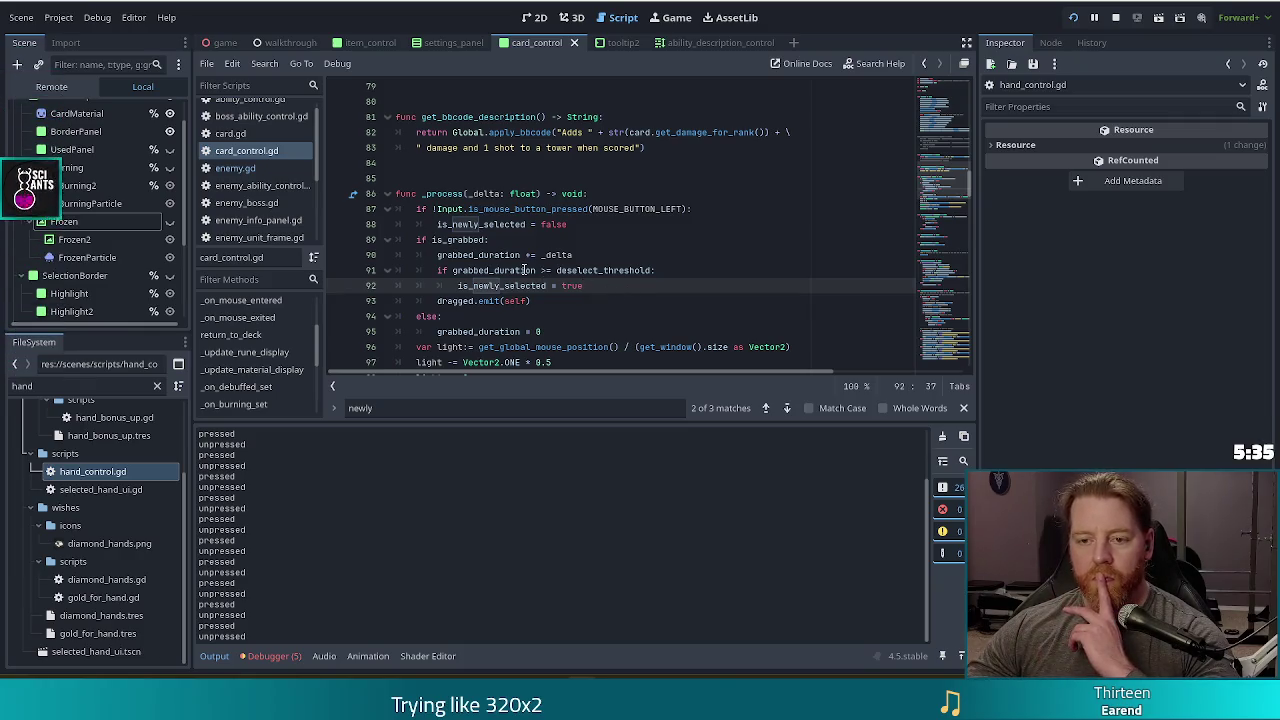
pyautogui.doubleClick(578, 286)
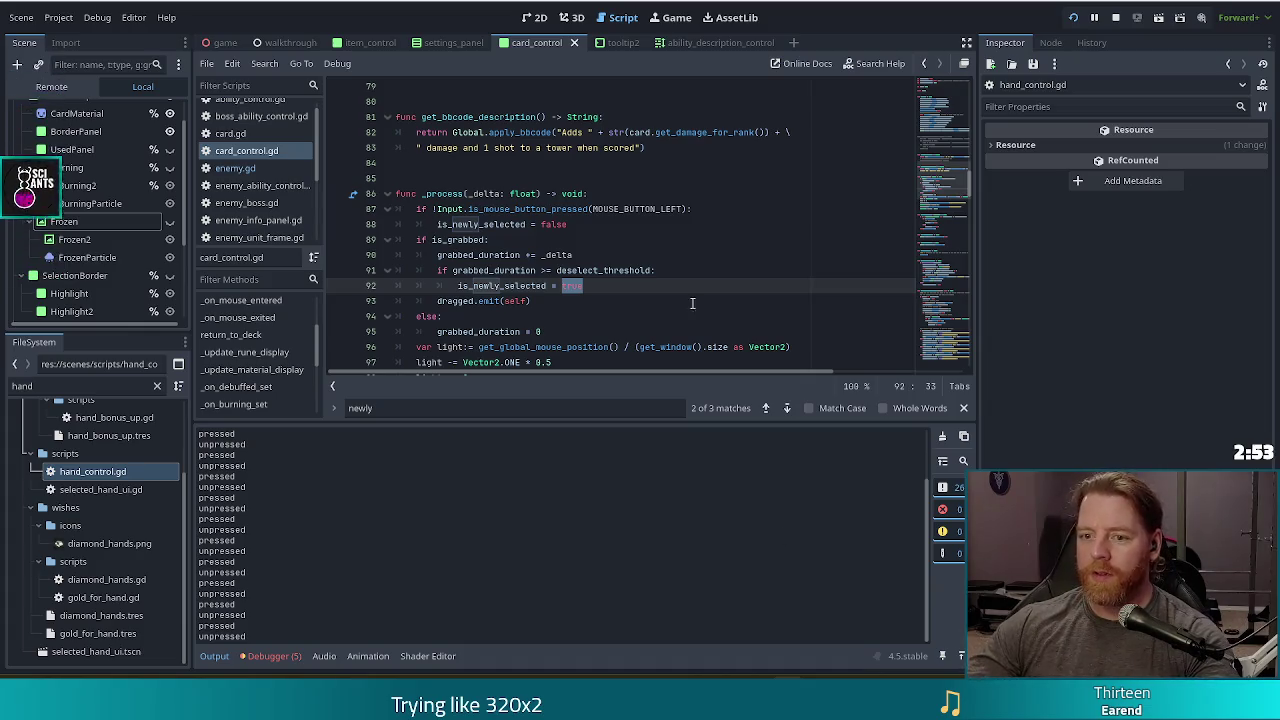
# - Leave line 92 unchanged and scroll down to the _on_input_event function
pyautogui.click(634, 285)
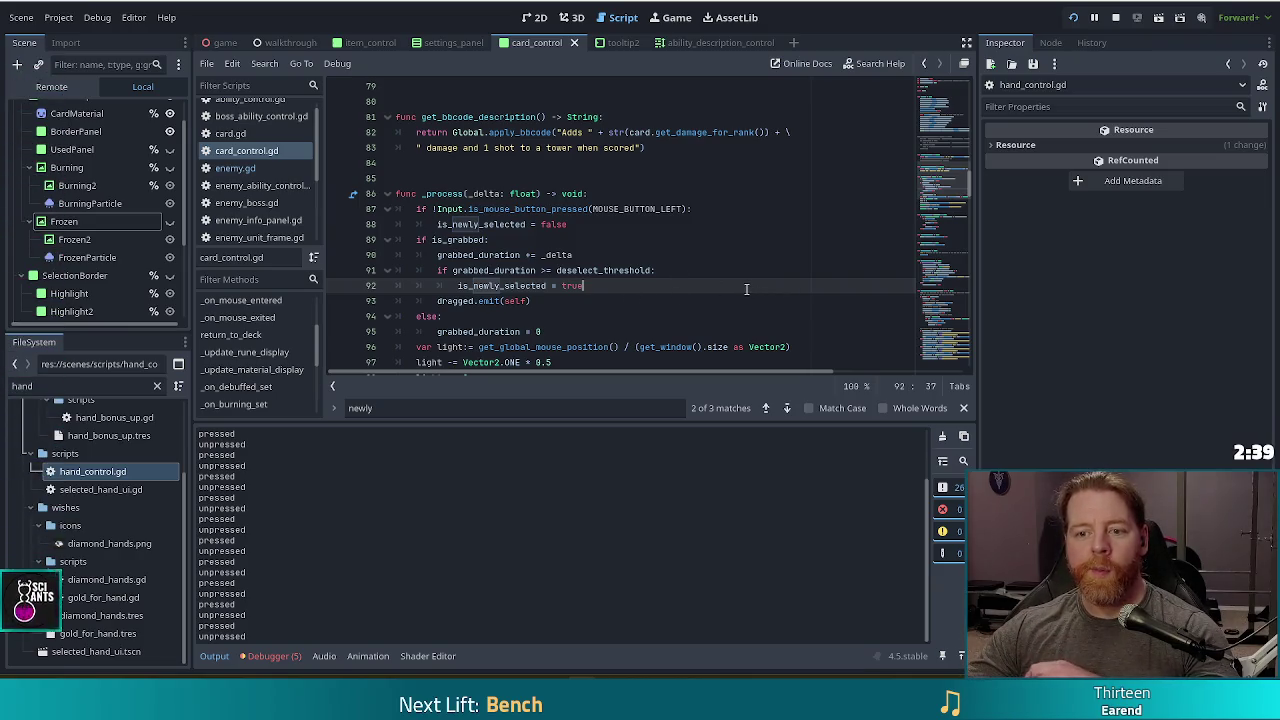
pyautogui.scroll(-8, 610, 238)
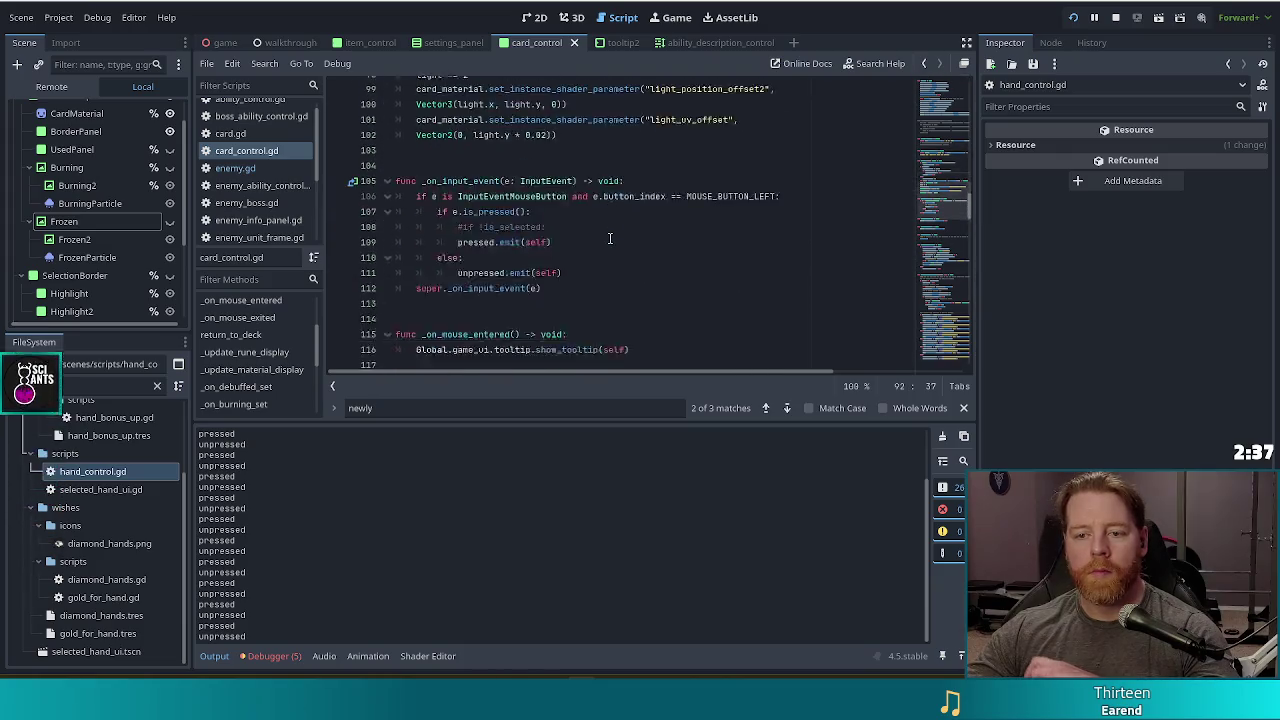
pyautogui.scroll(-1, 610, 238)
pyautogui.scroll(1, 605, 237)
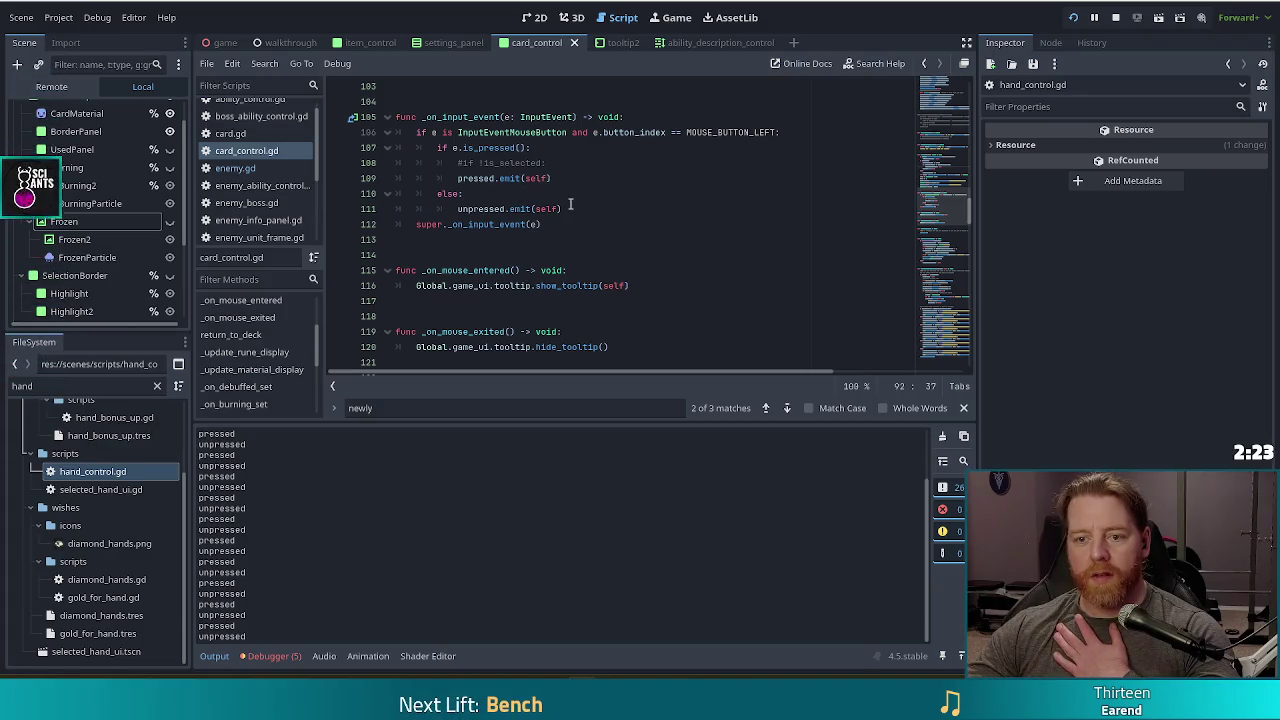
pyautogui.moveTo(520, 224)
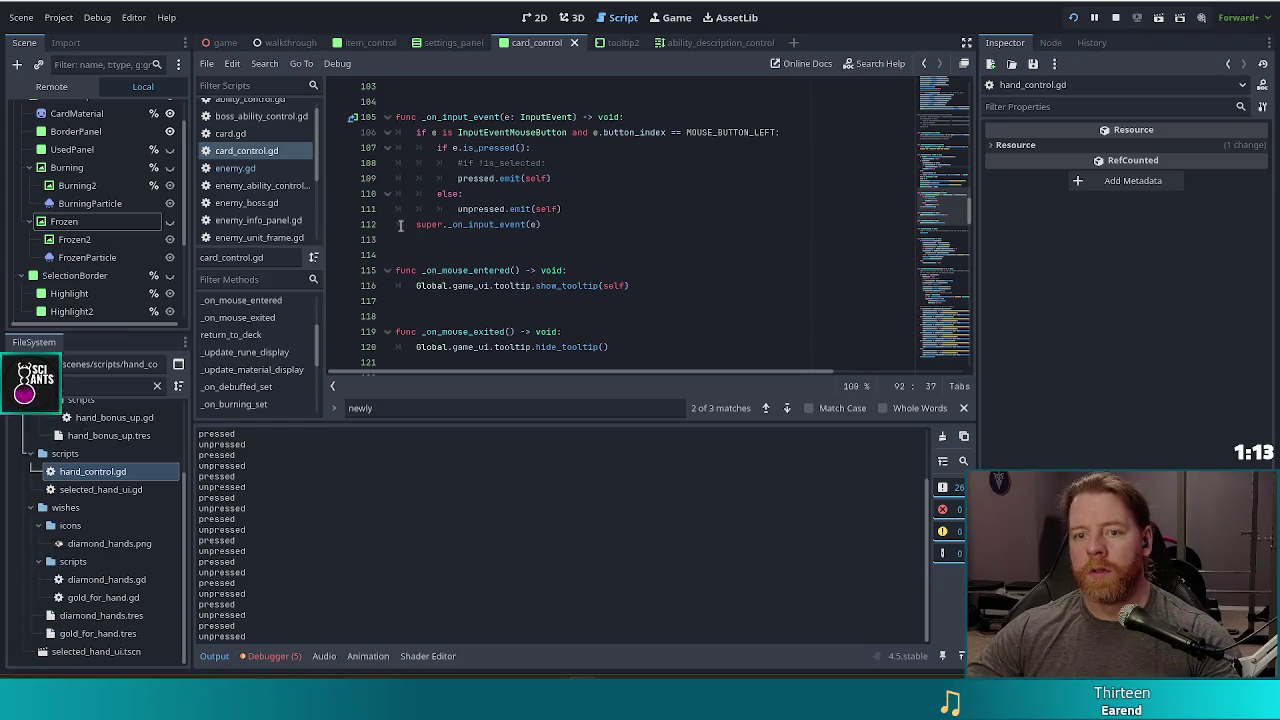
pyautogui.click(577, 224)
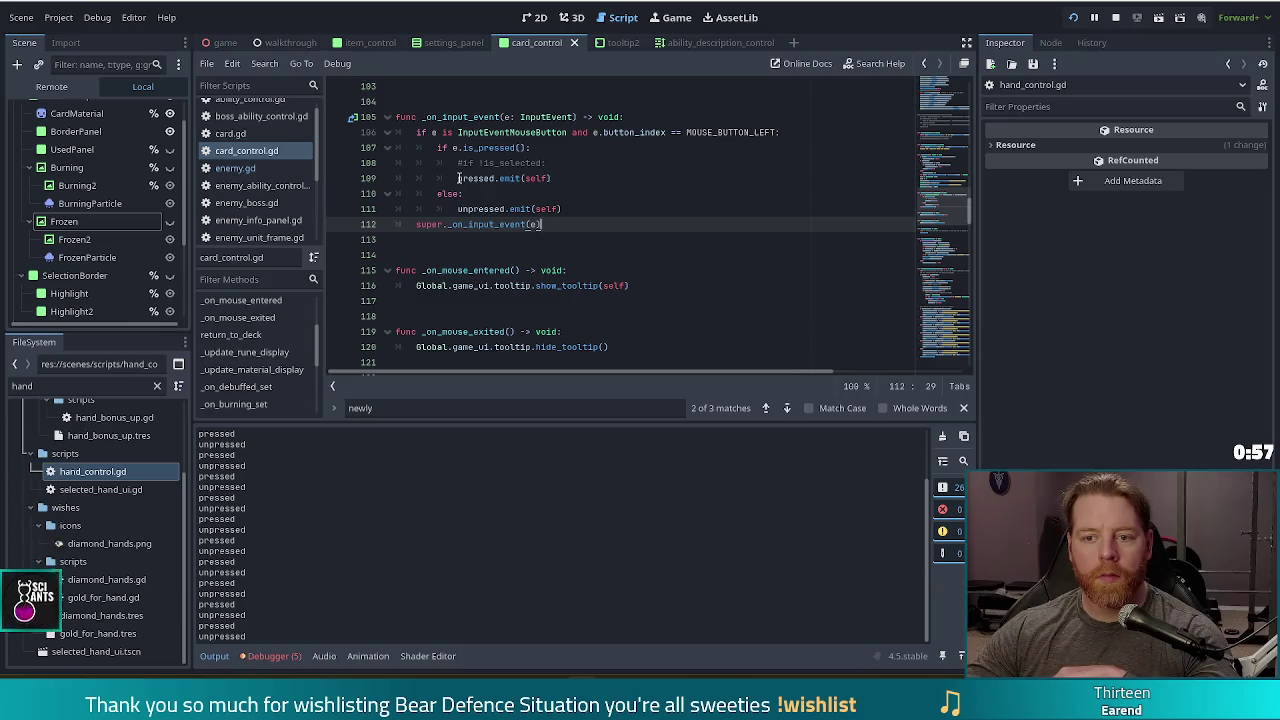
pyautogui.click(489, 178)
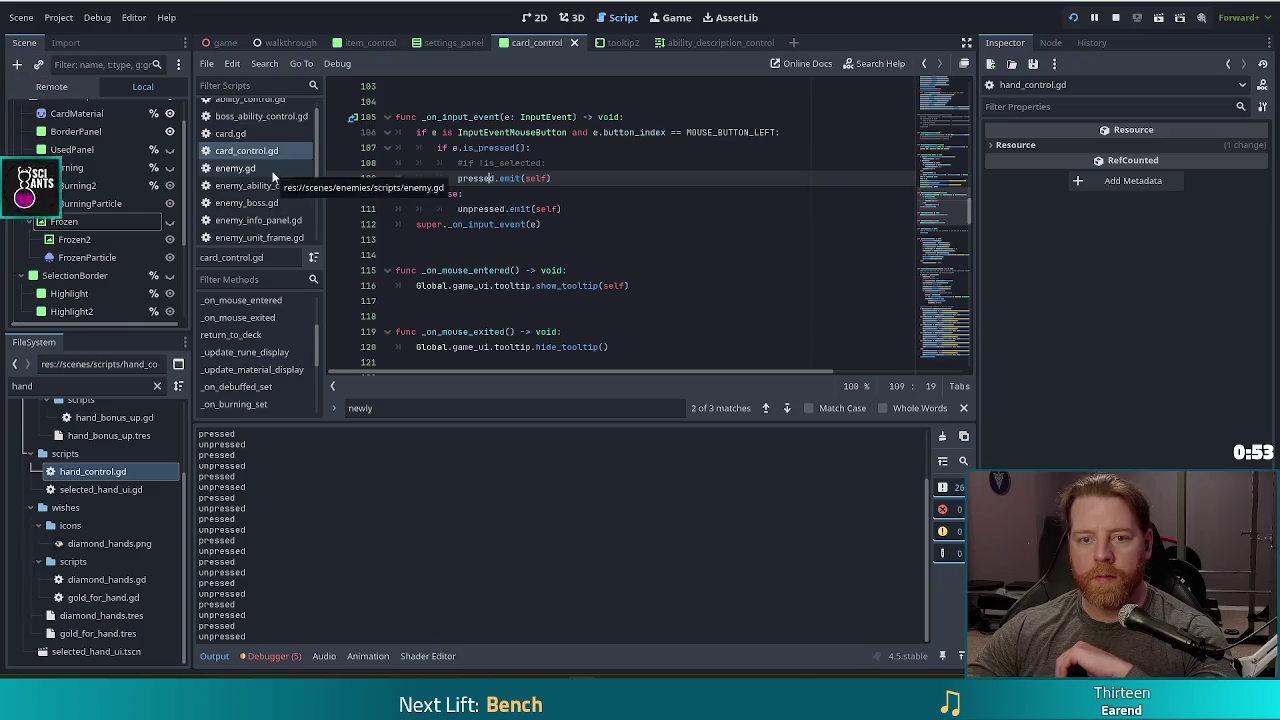
pyautogui.scroll(1, 272, 173)
pyautogui.scroll(-4, 272, 173)
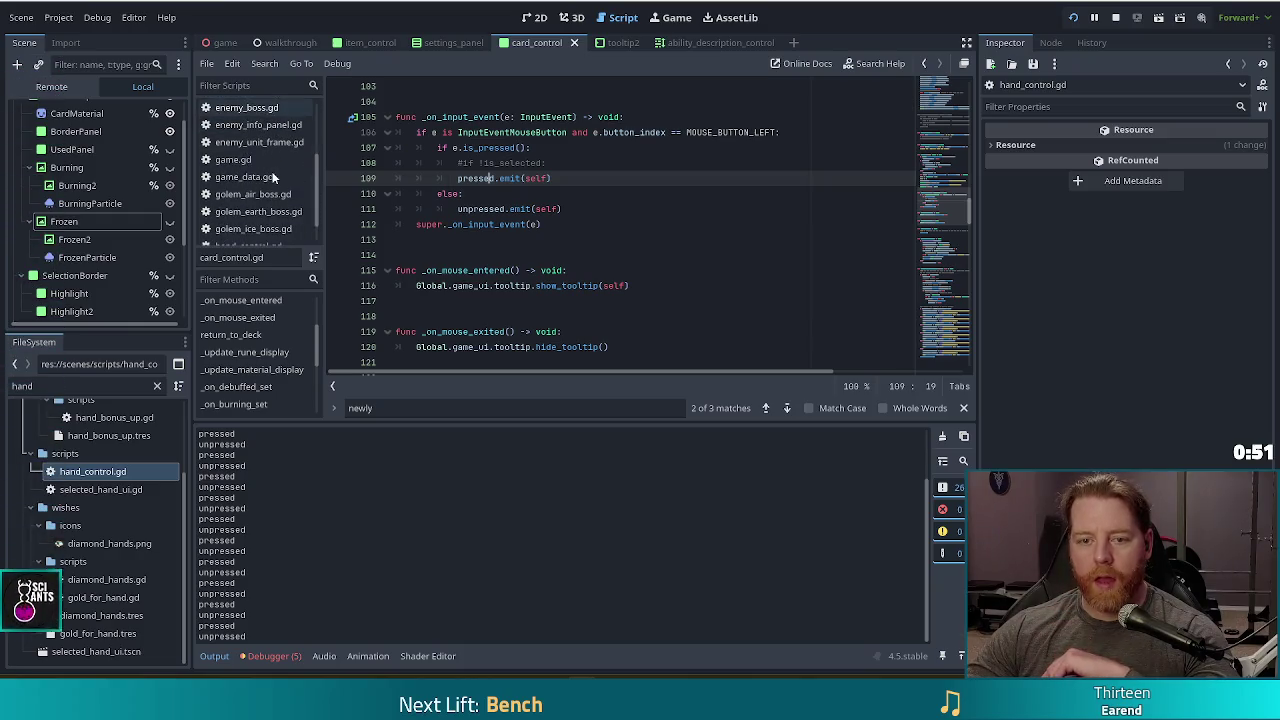
# - In hand_control.gd, inspect select_card's print('pressed'), is_selected and is_newly_selected lines
pyautogui.click(250, 216)
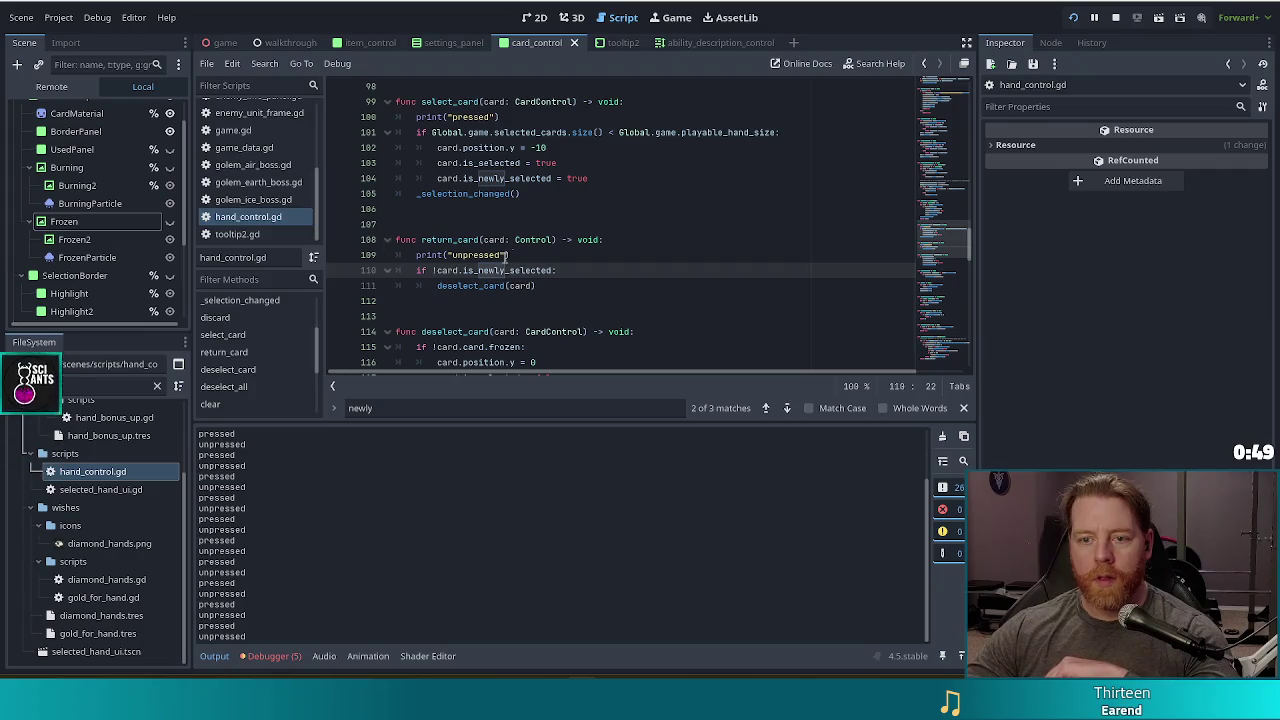
pyautogui.click(499, 117)
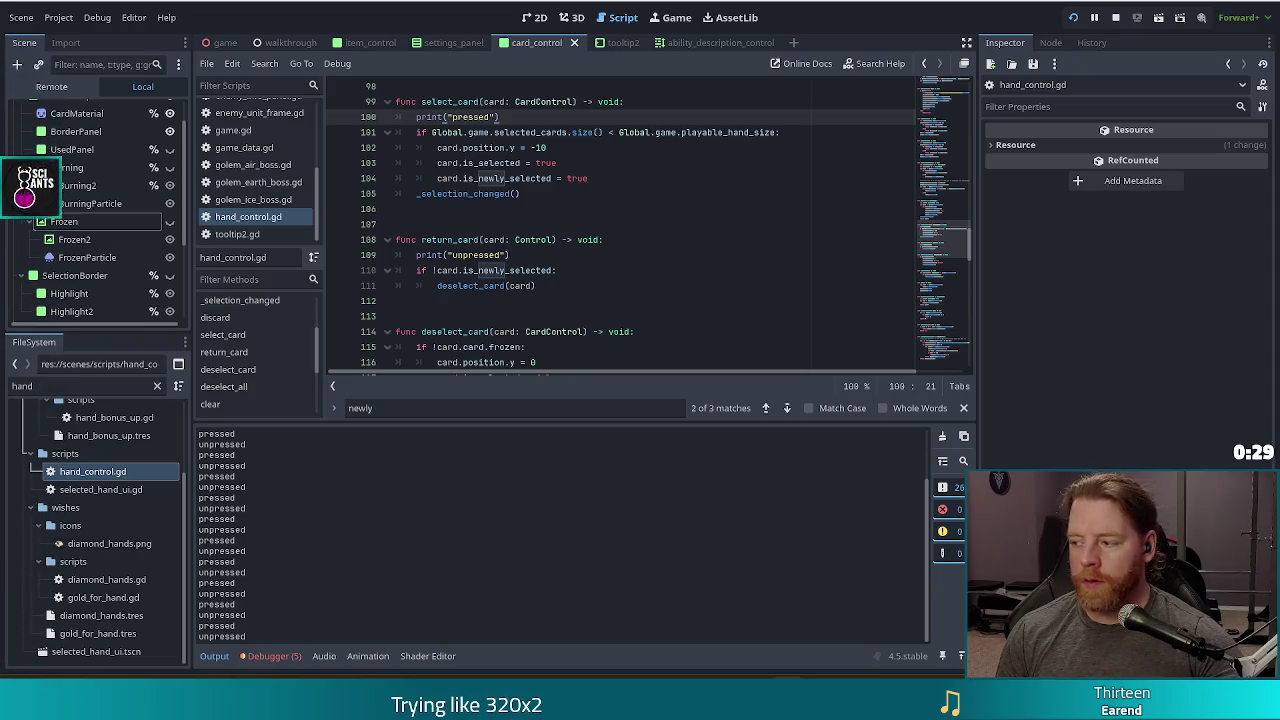
pyautogui.click(565, 163)
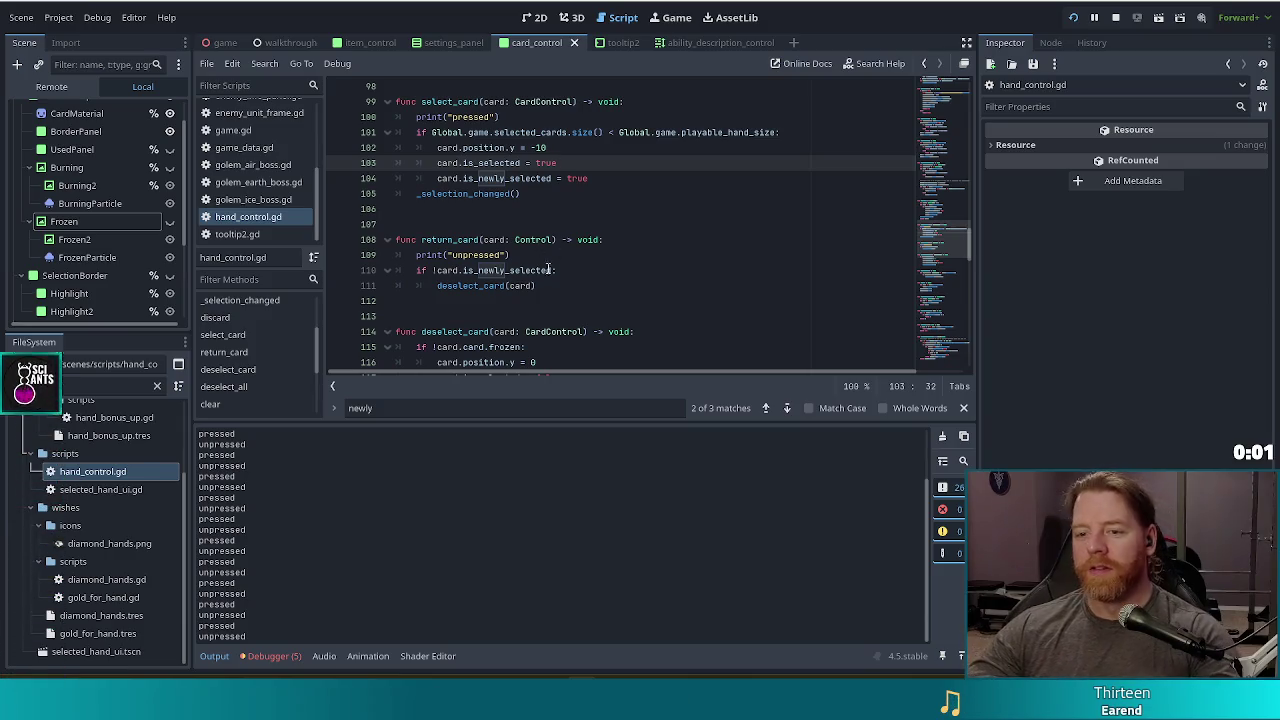
pyautogui.click(637, 179)
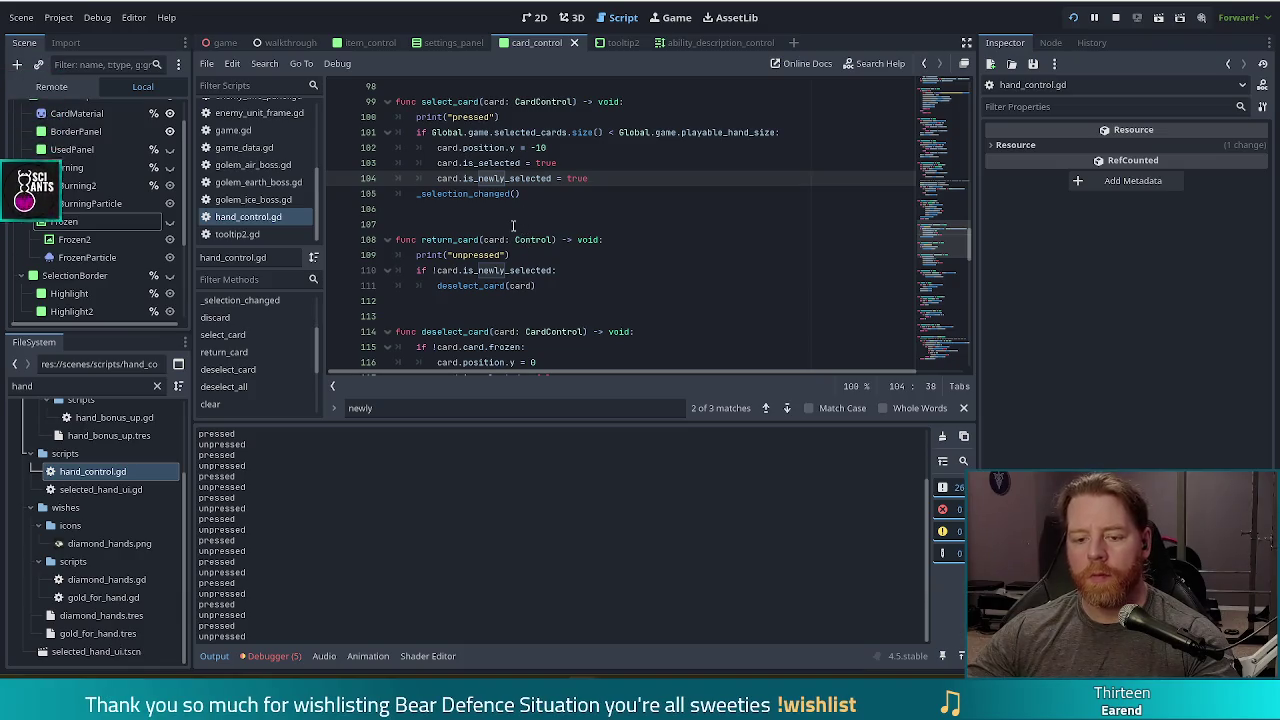
# - Dismiss the Control documentation popup and return to pressed.emit(self) in card_control.gd
pyautogui.moveTo(529, 235)
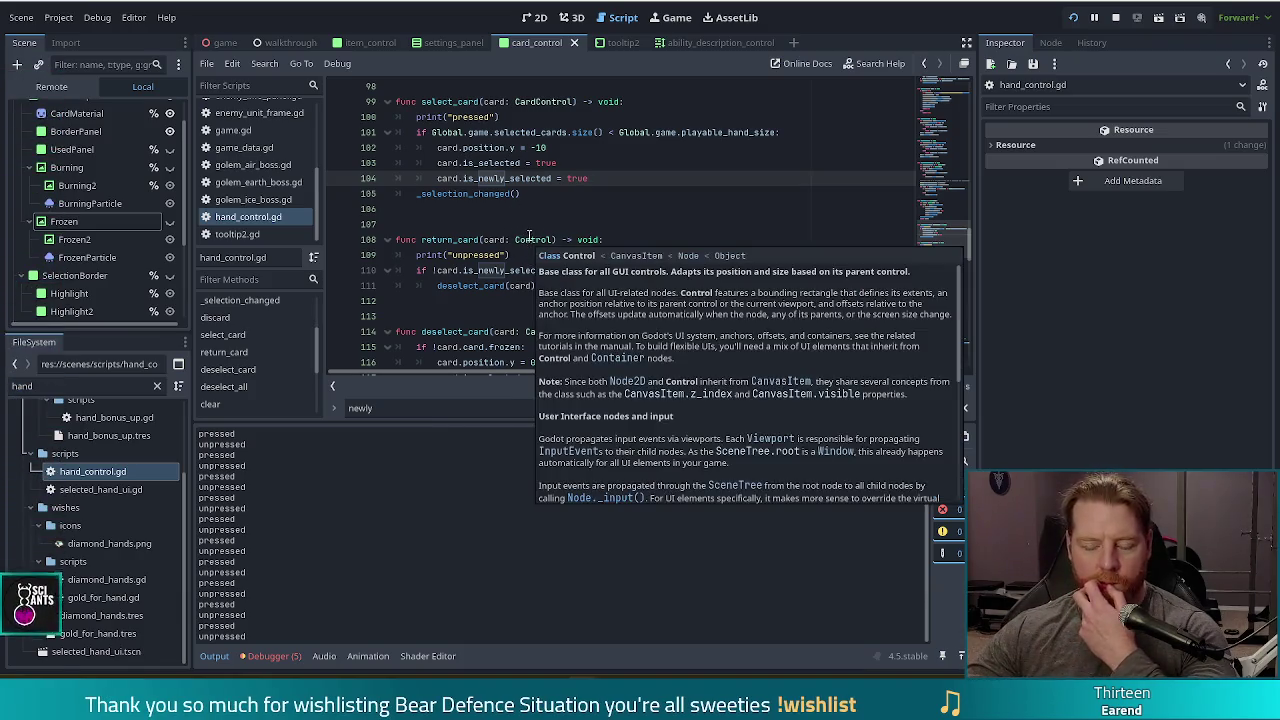
pyautogui.click(541, 195)
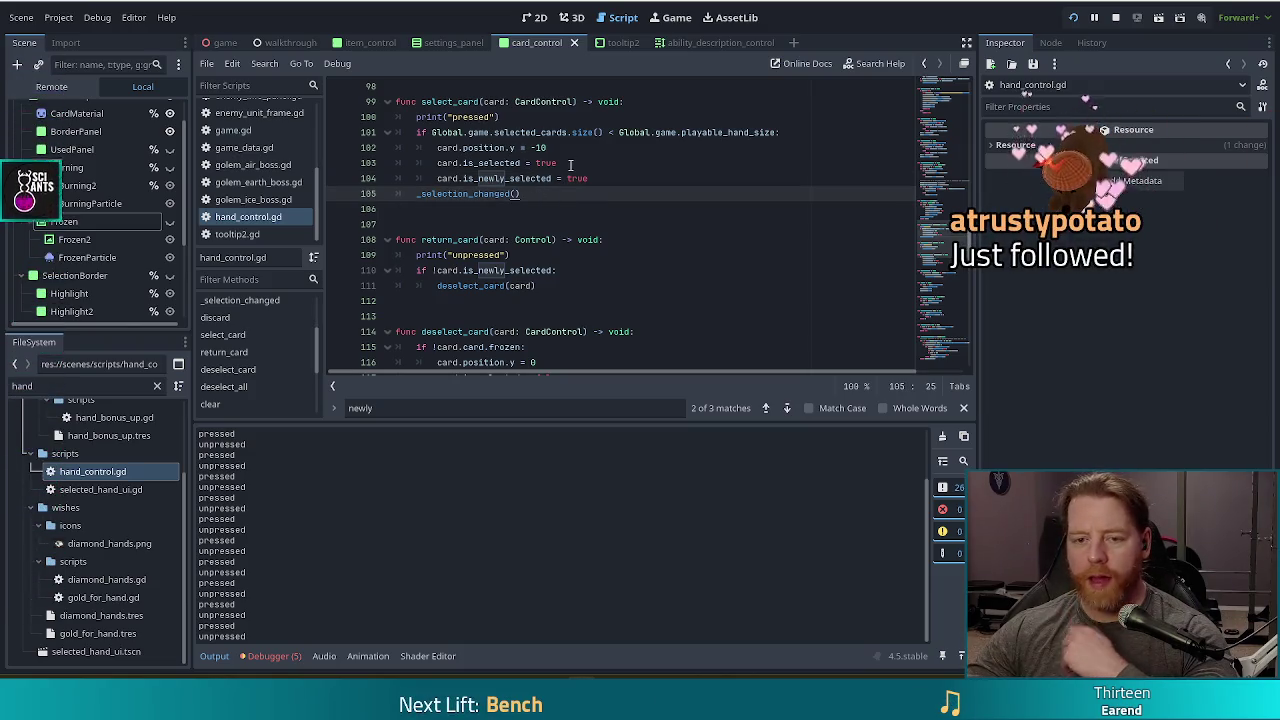
pyautogui.hotkey('alt', 'Left')
pyautogui.click(459, 178)
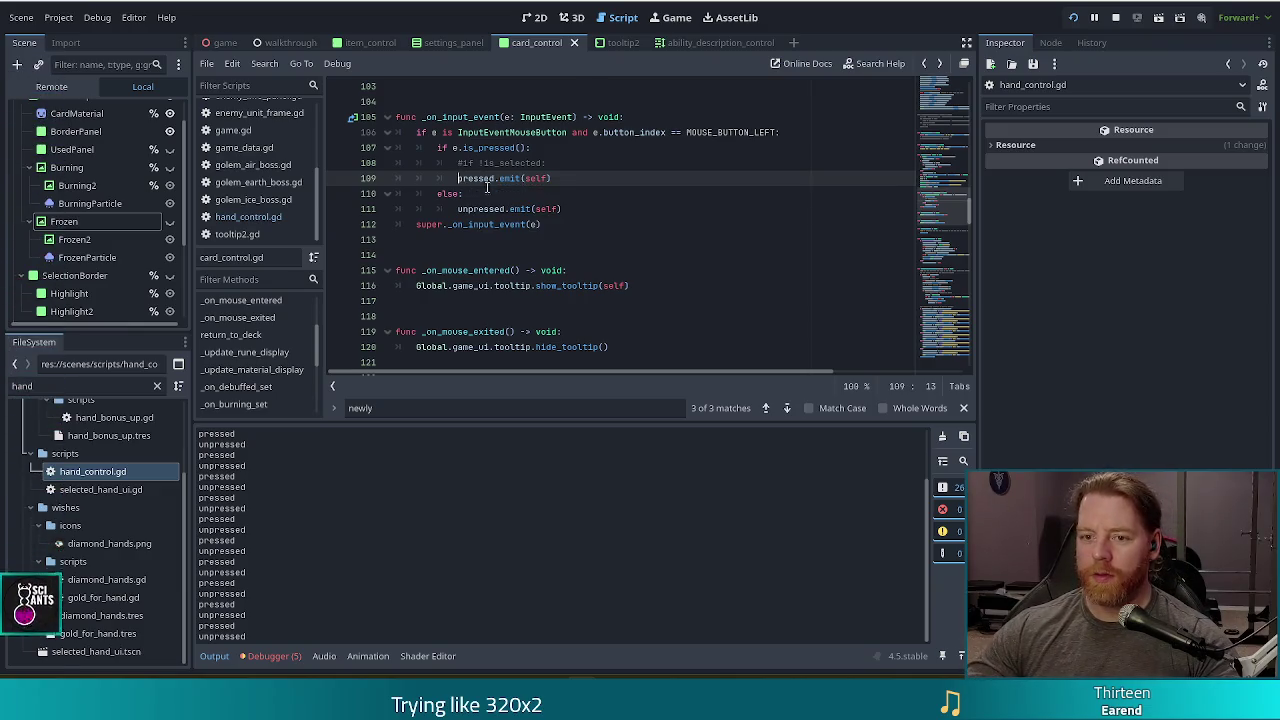
# - Uncomment 'if !is_selected:' on line 108, indent pressed.emit(self) beneath it, and save
pyautogui.press('Up')
pyautogui.press('Delete')
pyautogui.press('Down')
pyautogui.press('Tab')
pyautogui.press('Up')
pyautogui.hotkey('ctrl', 's')
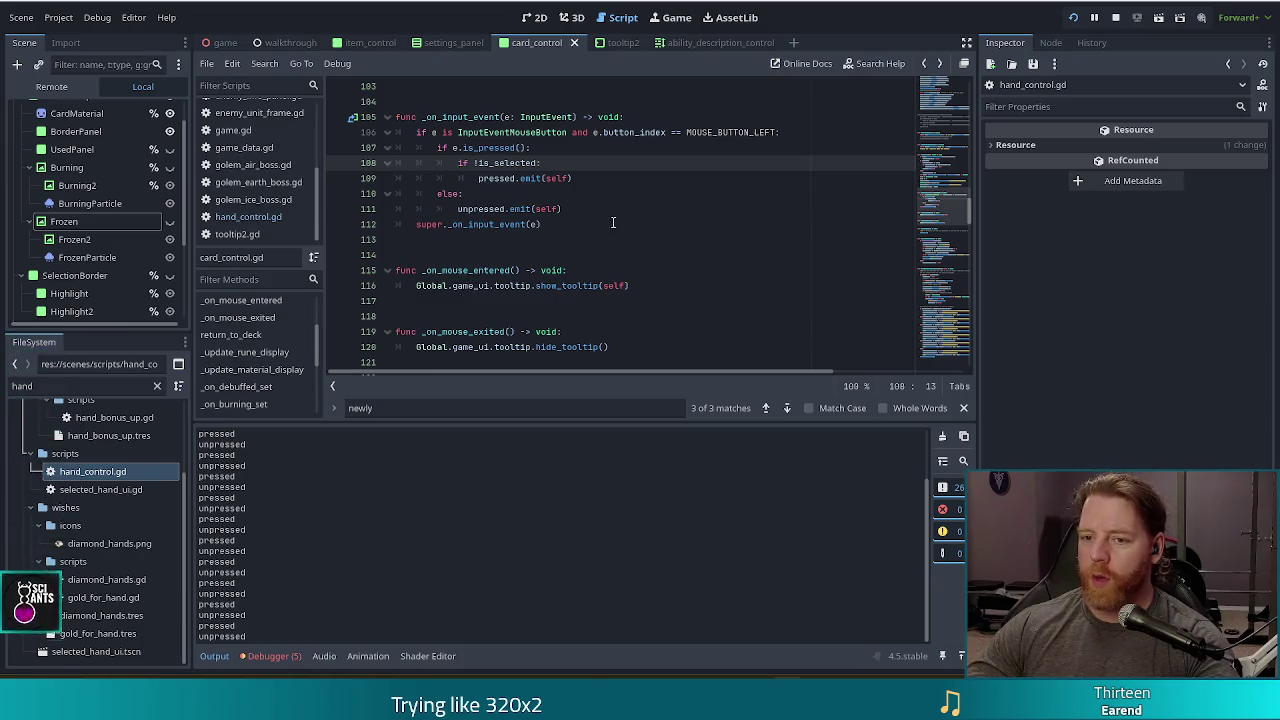
pyautogui.moveTo(519, 186)
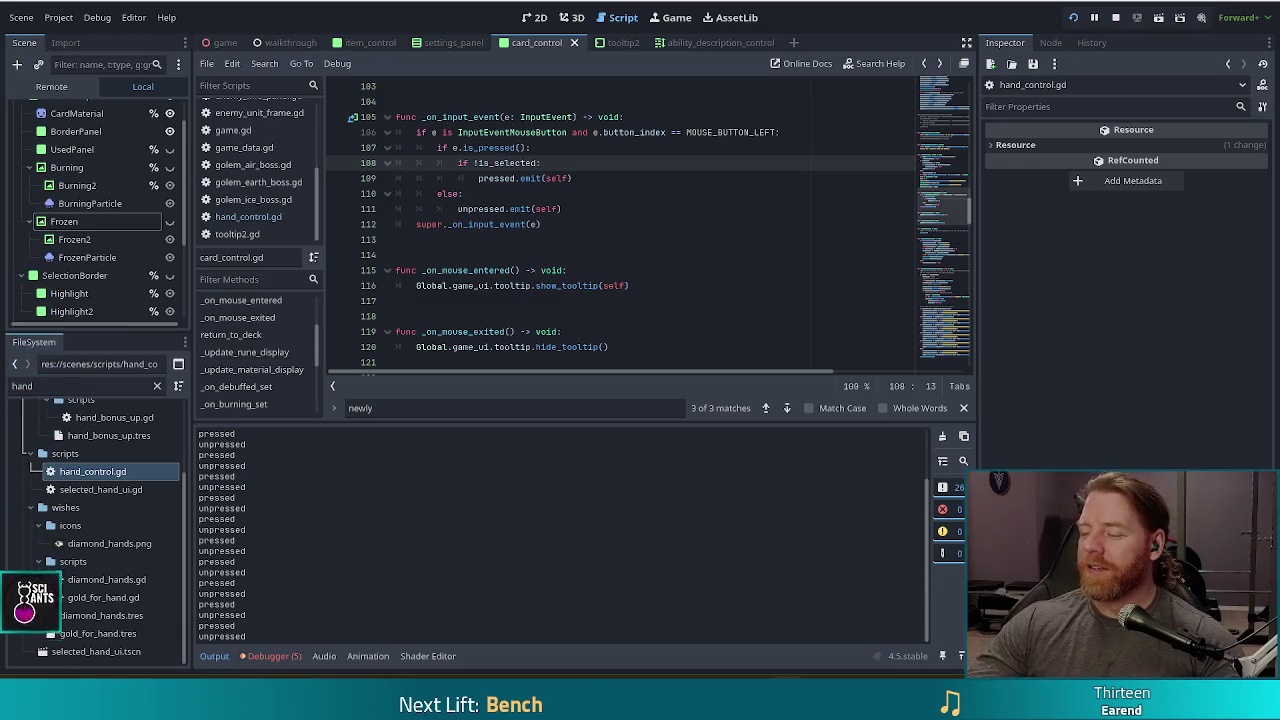
pyautogui.moveTo(500, 151)
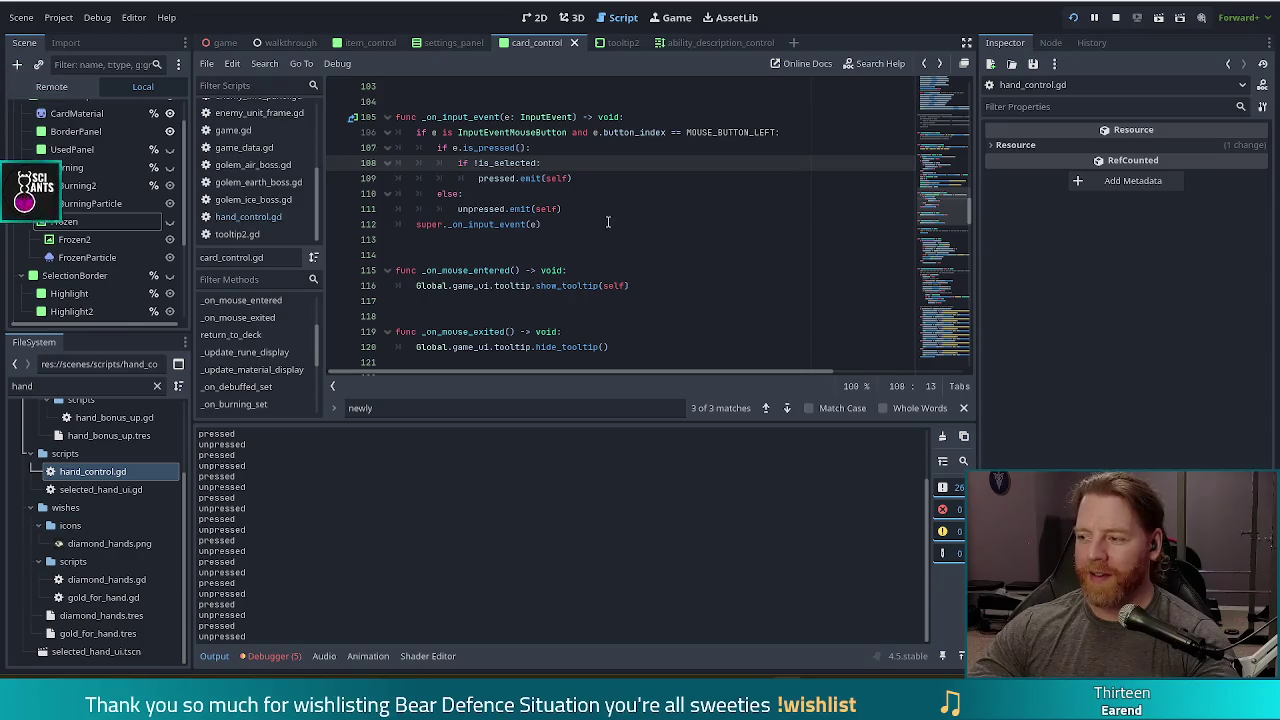
# - Save card_control.gd, then open hand_control.gd and select select_card's _selection_changed() call
pyautogui.click(520, 178)
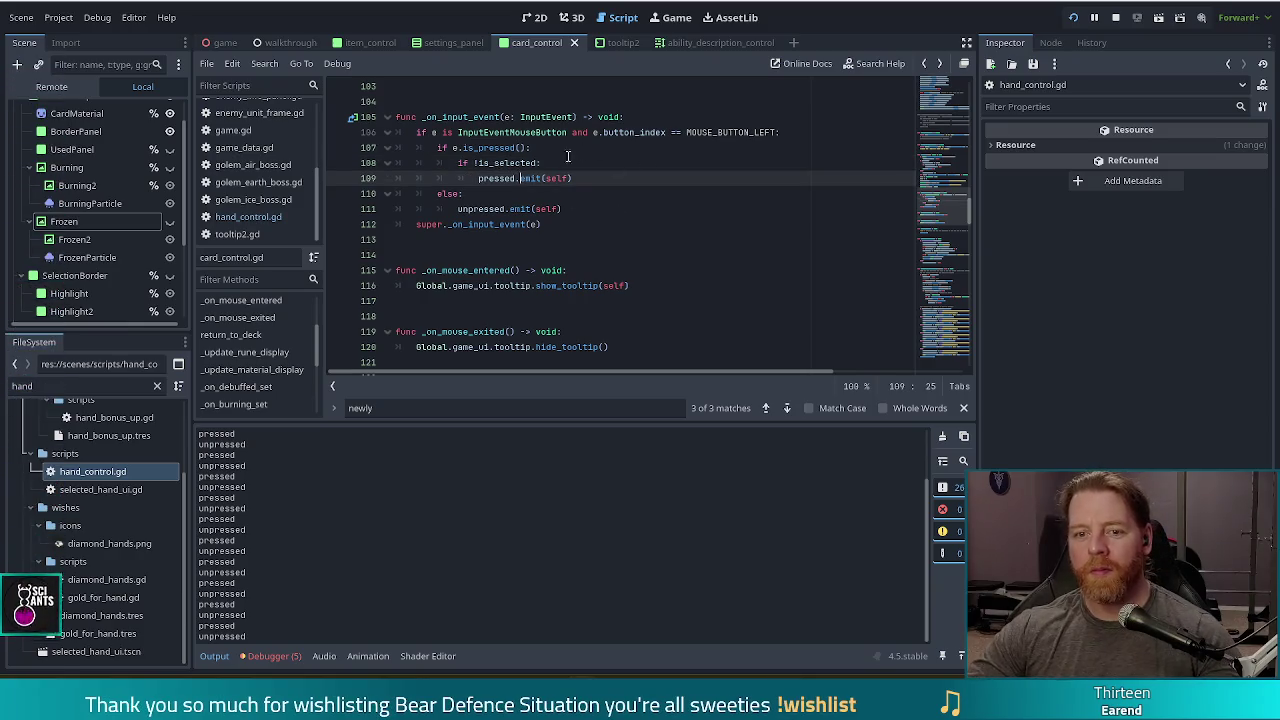
pyautogui.hotkey('ctrl', 's')
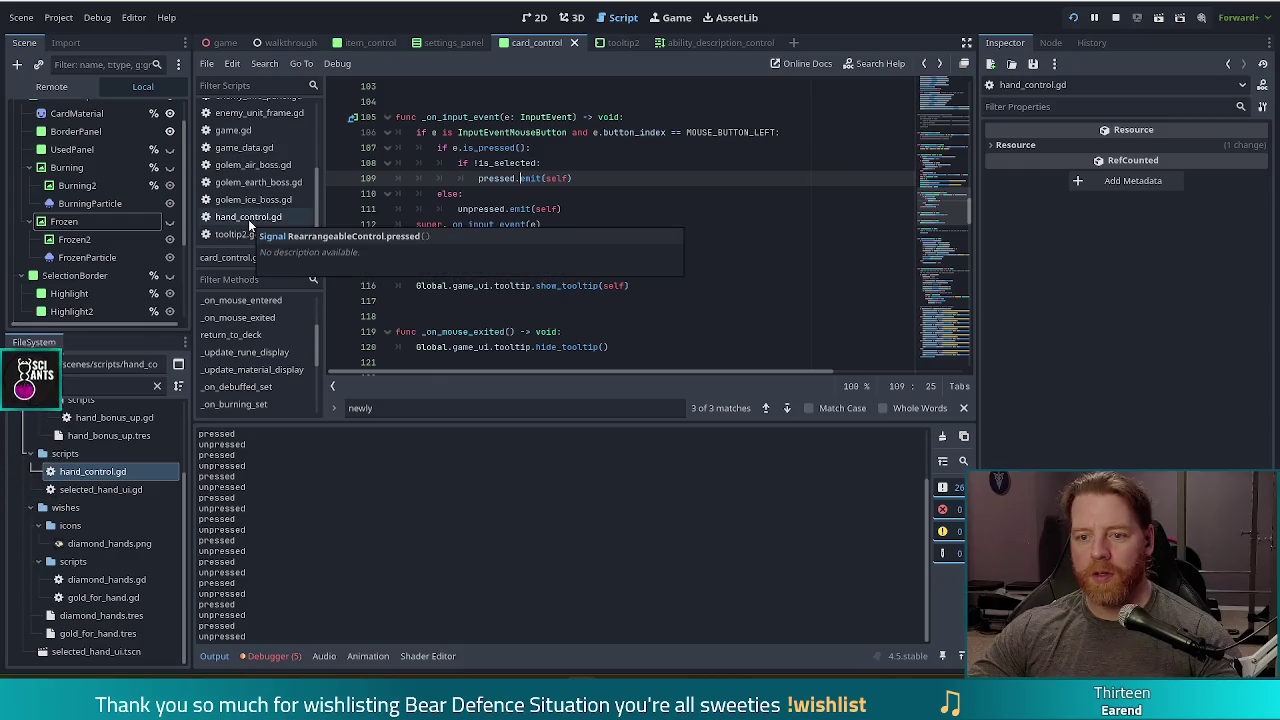
pyautogui.click(252, 218)
pyautogui.moveTo(568, 196); pyautogui.dragTo(608, 184)
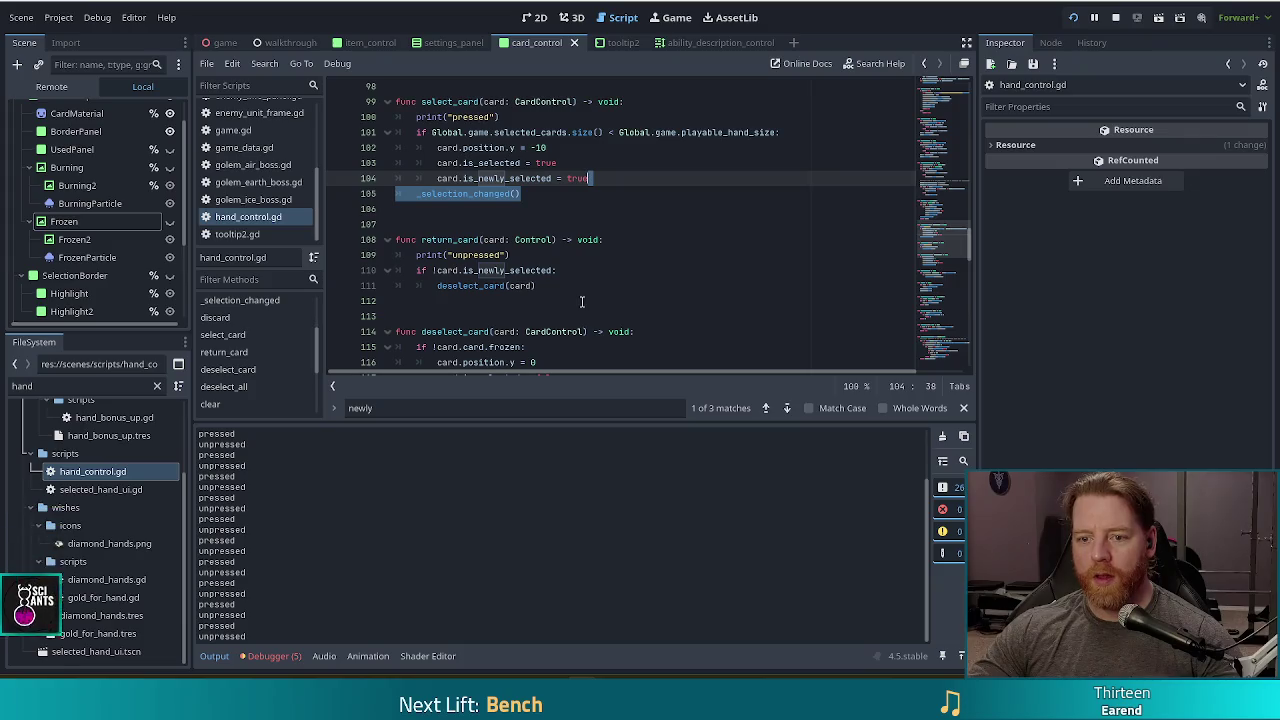
pyautogui.click(481, 285)
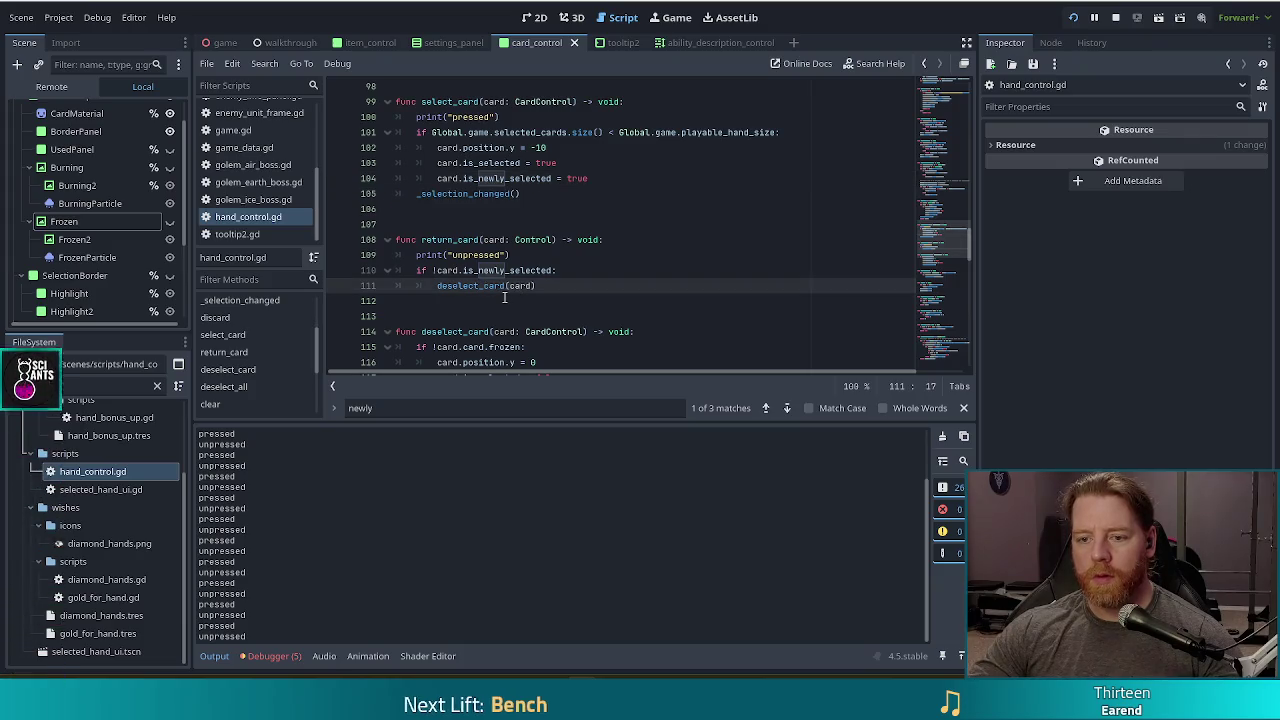
# - Copy _selection_changed() and paste it after deselect_card(card) in return_card
pyautogui.click(571, 197)
pyautogui.moveTo(571, 197); pyautogui.dragTo(618, 180)
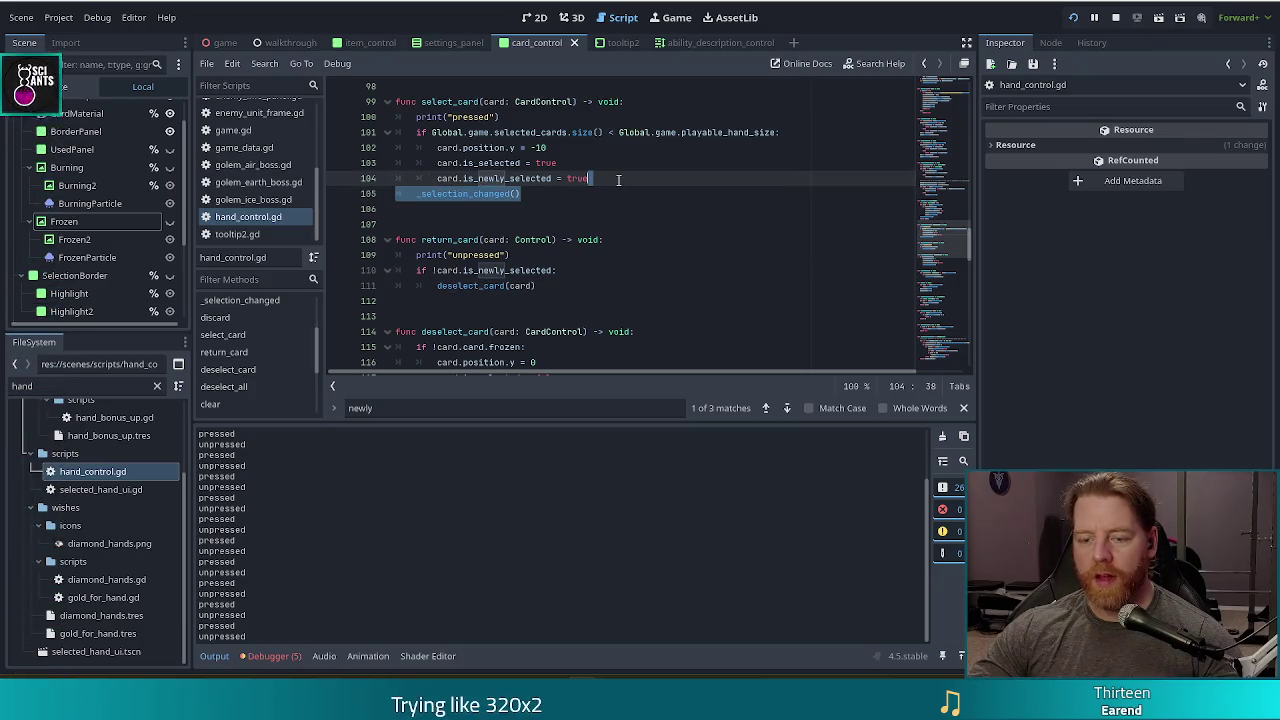
pyautogui.hotkey('ctrl', 'c')
pyautogui.click(545, 285)
pyautogui.hotkey('ctrl', 'v')
# - Add a commented-out #_selection_changed() at the end of deselect_card and save hand_control.gd
pyautogui.click(468, 286)
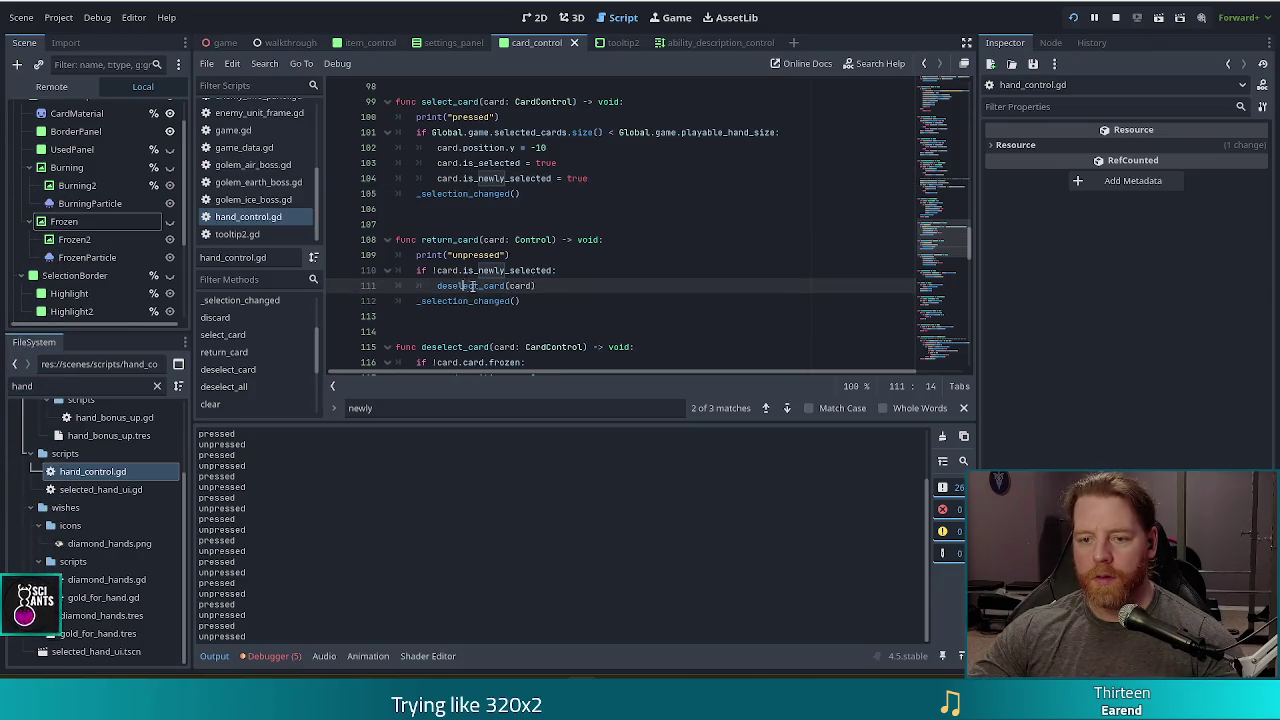
pyautogui.keyDown('ctrl'); pyautogui.click(468, 286); pyautogui.keyUp('ctrl')
pyautogui.click(580, 300)
pyautogui.hotkey('ctrl', 'v')
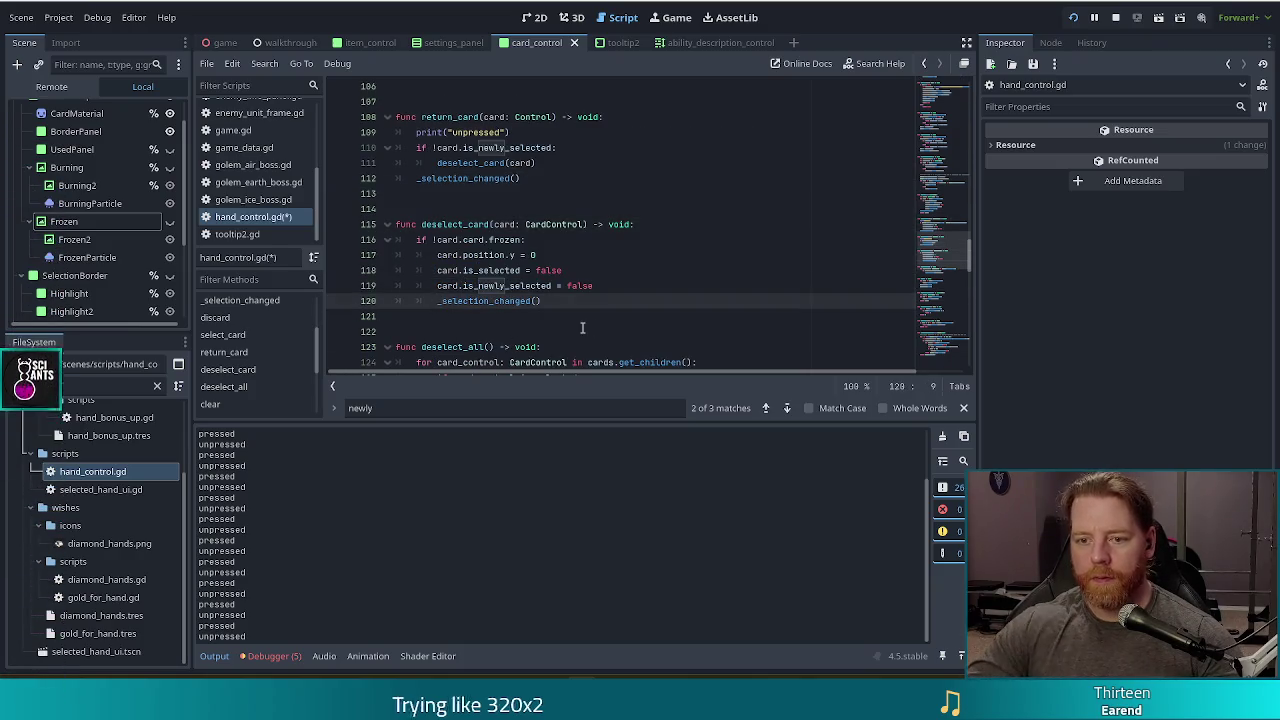
pyautogui.write('#')
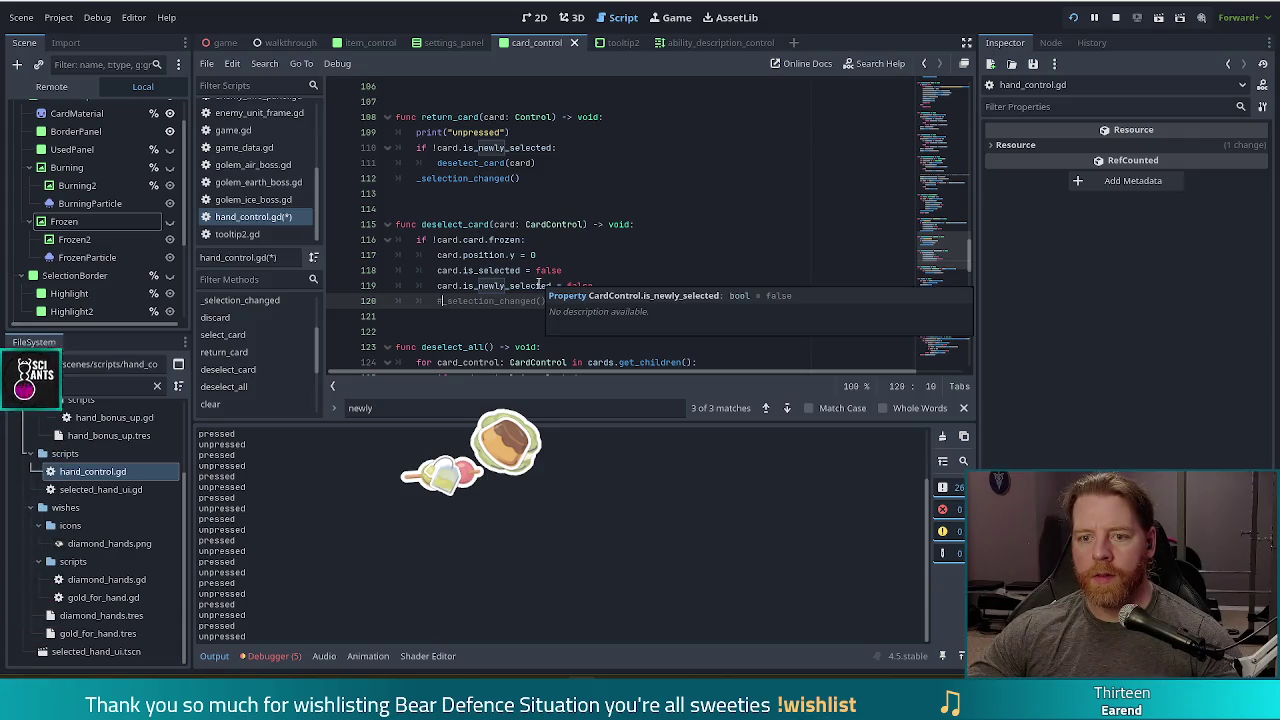
pyautogui.click(530, 270)
pyautogui.hotkey('ctrl', 's')
pyautogui.moveTo(523, 178); pyautogui.dragTo(548, 161)
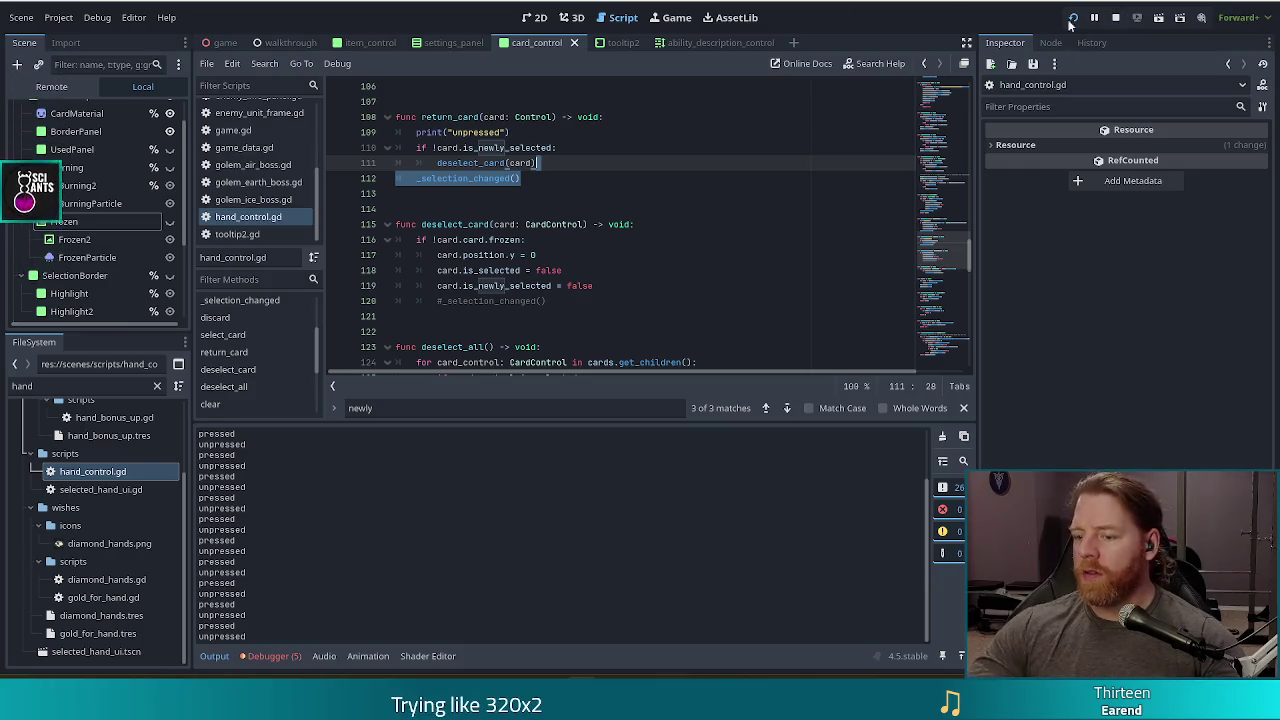
# - Run the game, toggle the 7 of Water card selection, deselect, and recall the last set_enemy command
pyautogui.press('F5')
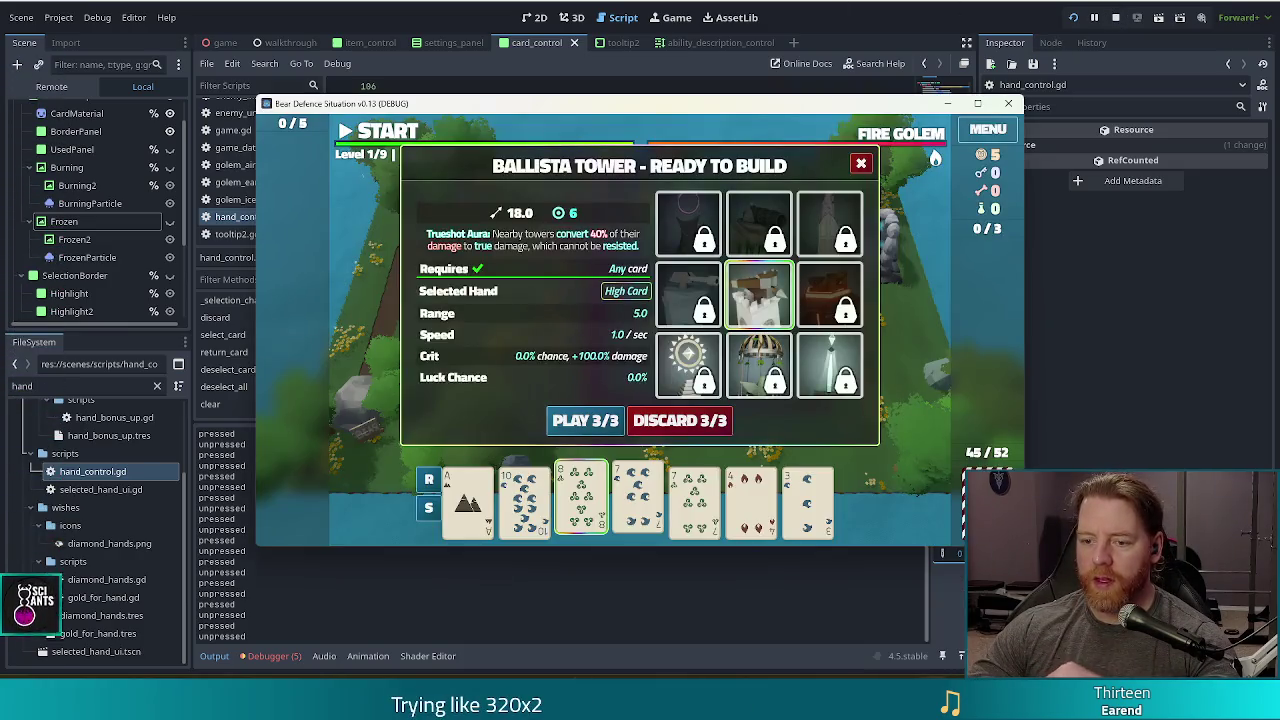
pyautogui.click(627, 517)
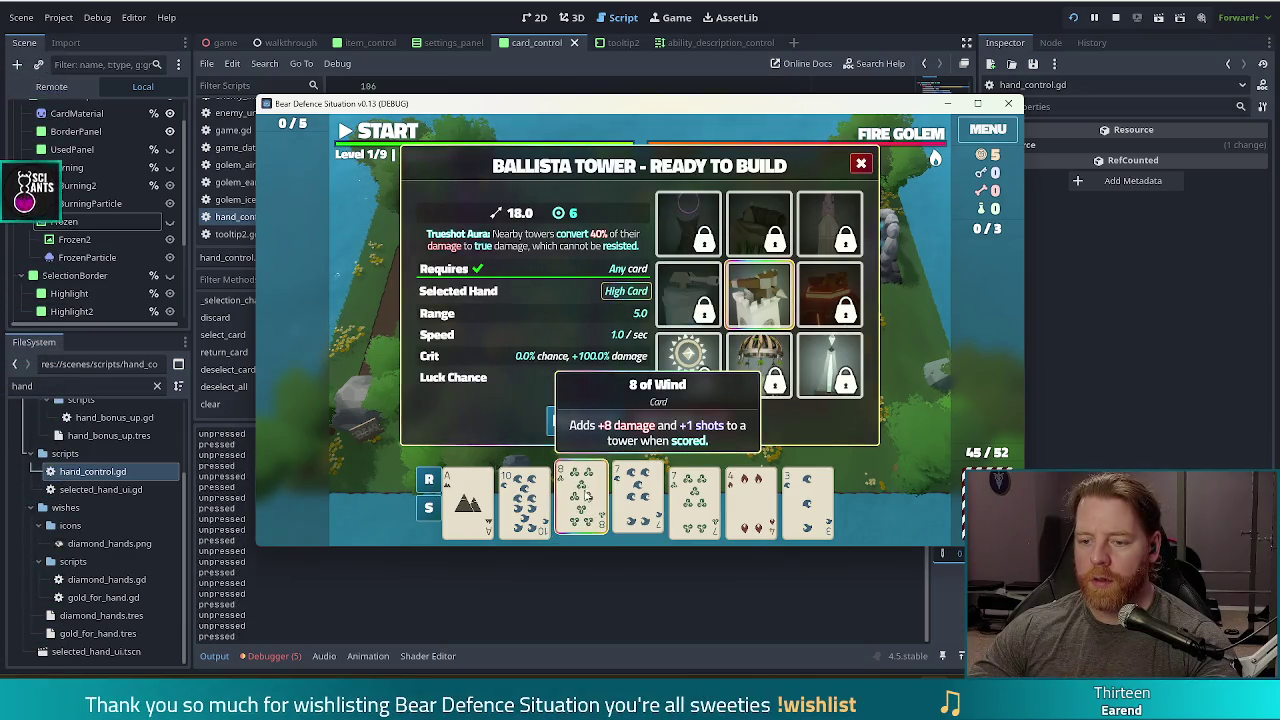
pyautogui.click(620, 500)
pyautogui.press('Escape')
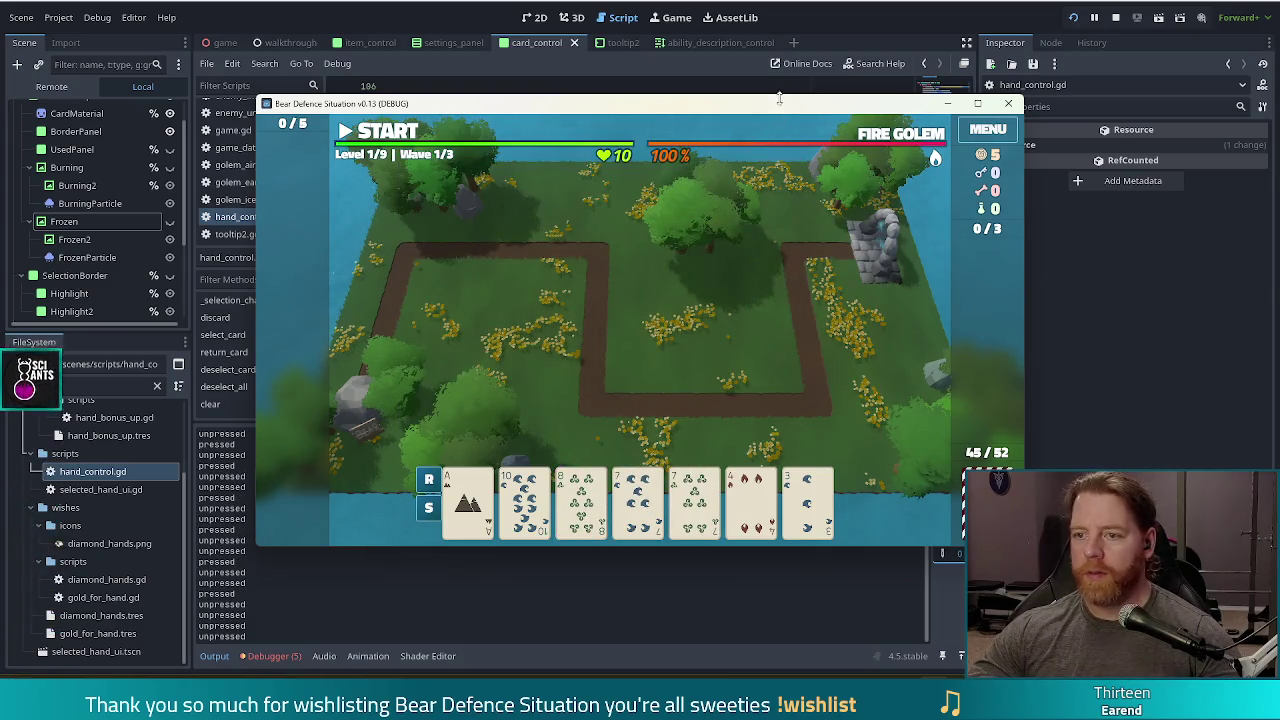
pyautogui.press('quoteleft')
pyautogui.press('Up')
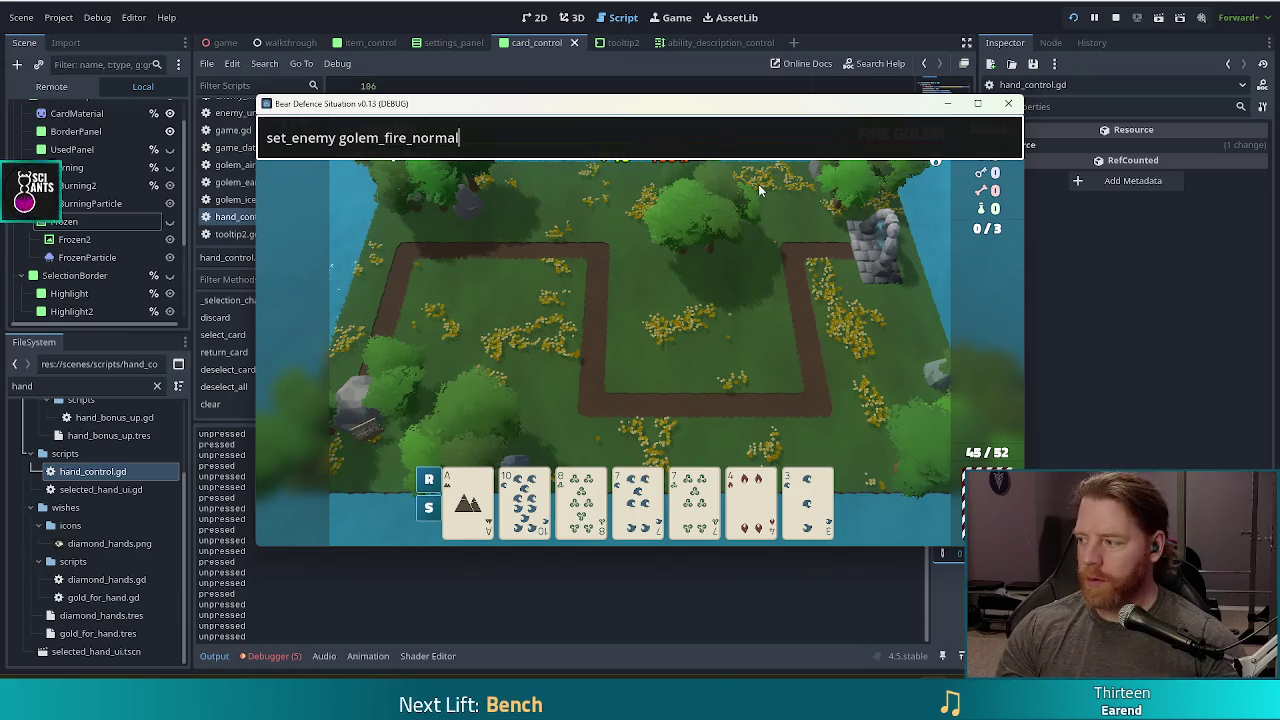
# - Run set_enemy golem_ice_normal in the console and dismiss both Wave Complete summaries
pyautogui.hotkey('ctrl', 'a')
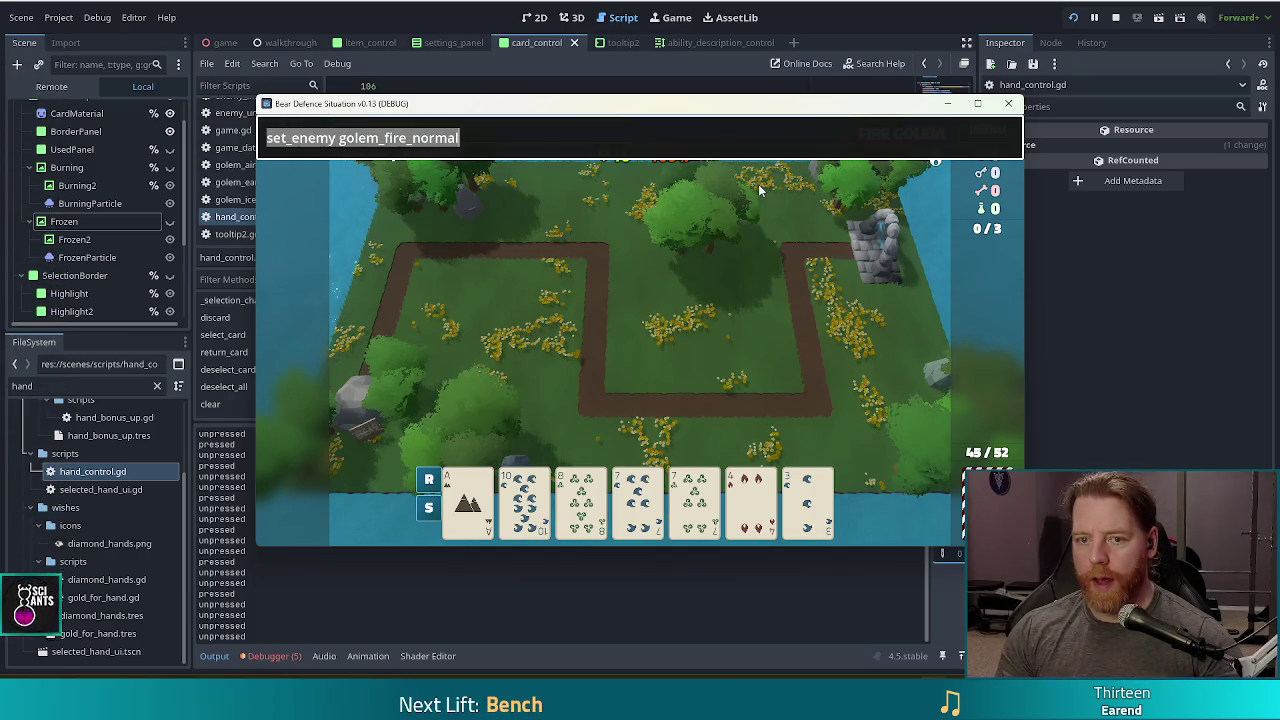
pyautogui.press('End')
pyautogui.press('Delete')
pyautogui.press('Delete')
pyautogui.press('BackSpace')
pyautogui.press('BackSpace')
pyautogui.write('ice')
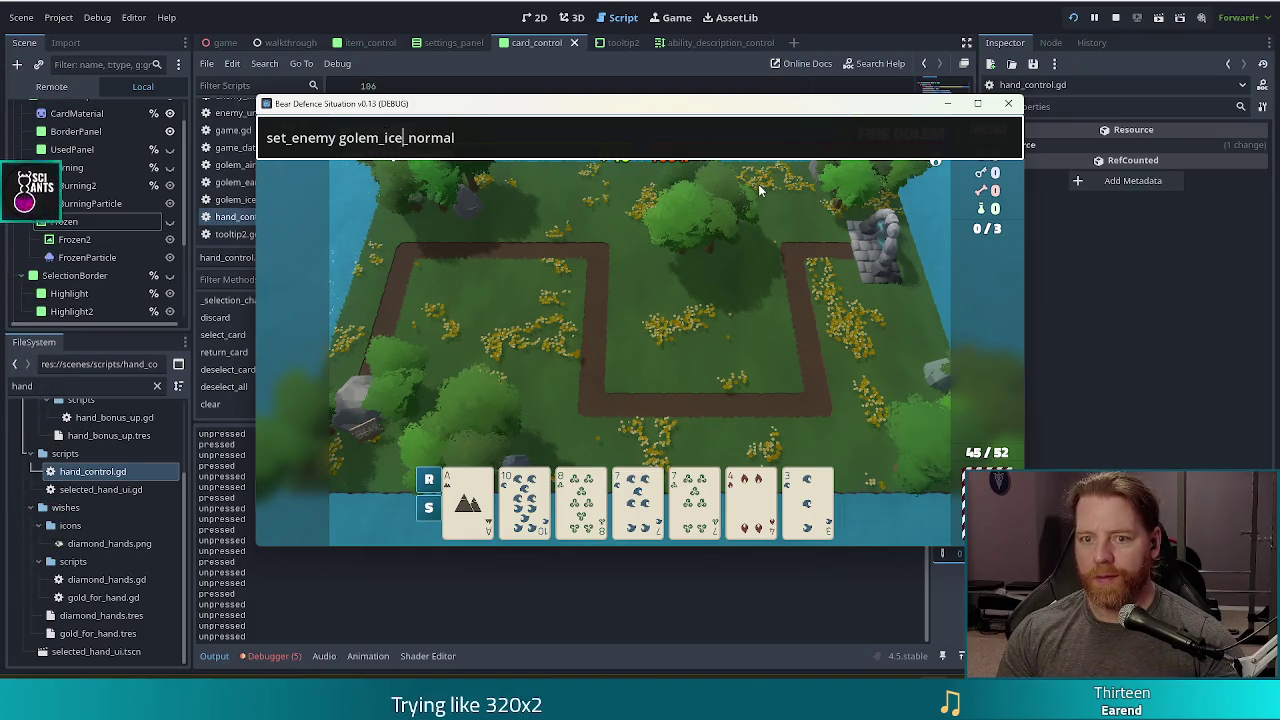
pyautogui.press('Return')
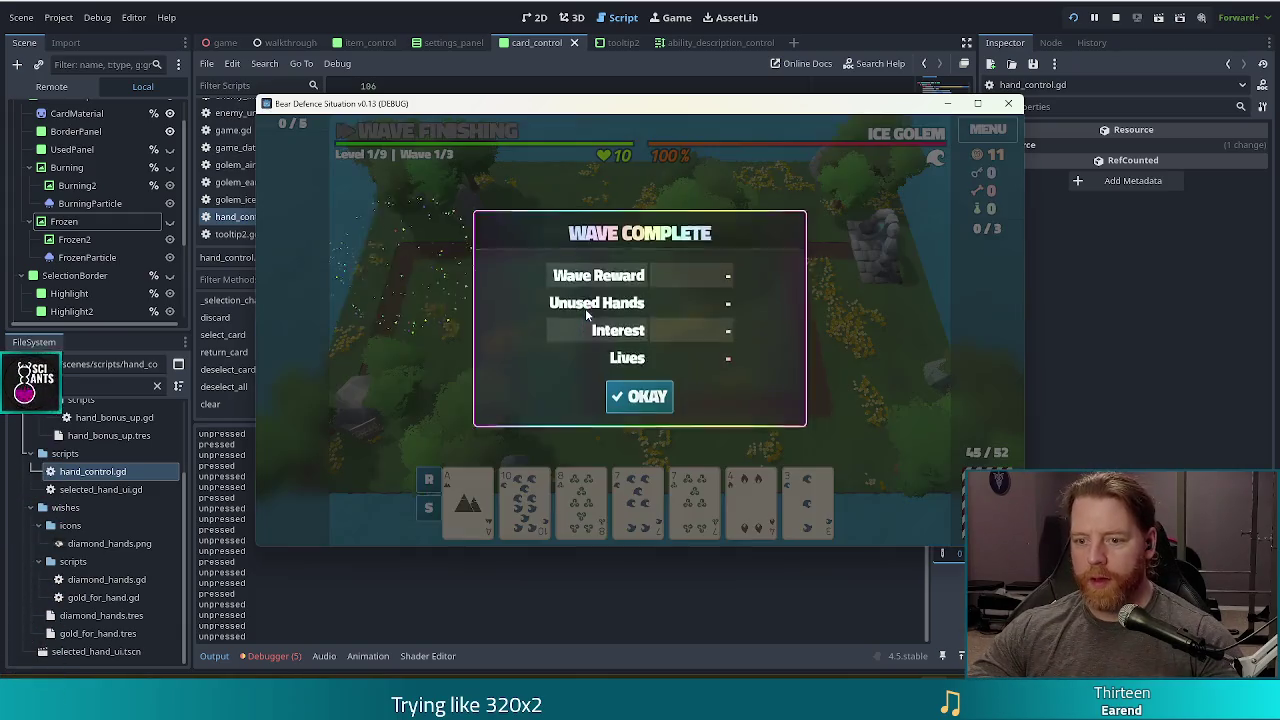
pyautogui.click(652, 394)
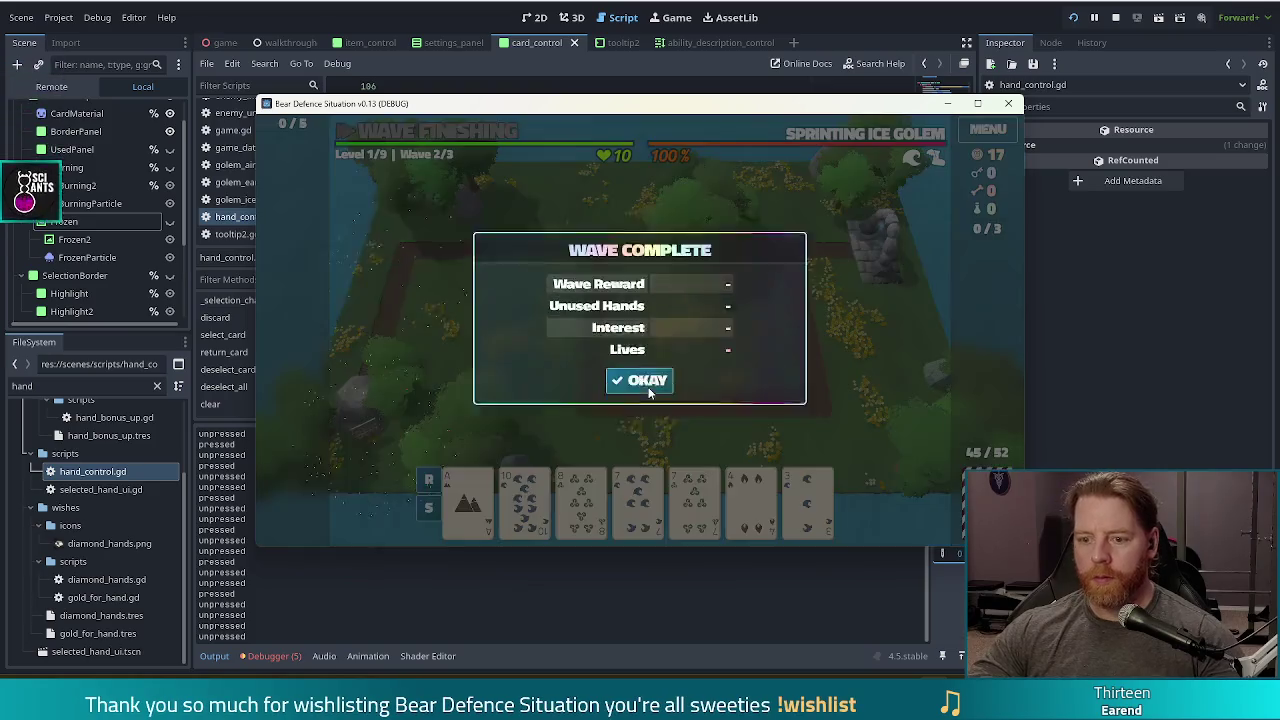
pyautogui.click(650, 387)
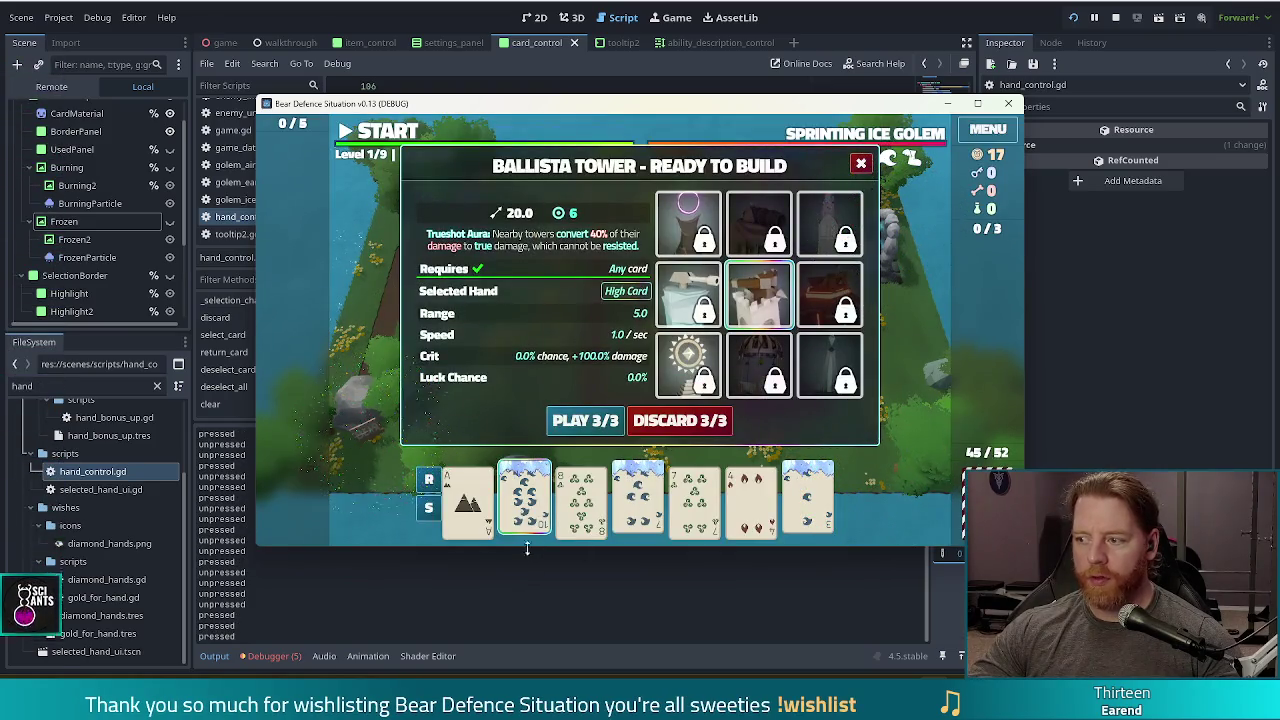
pyautogui.moveTo(519, 511)
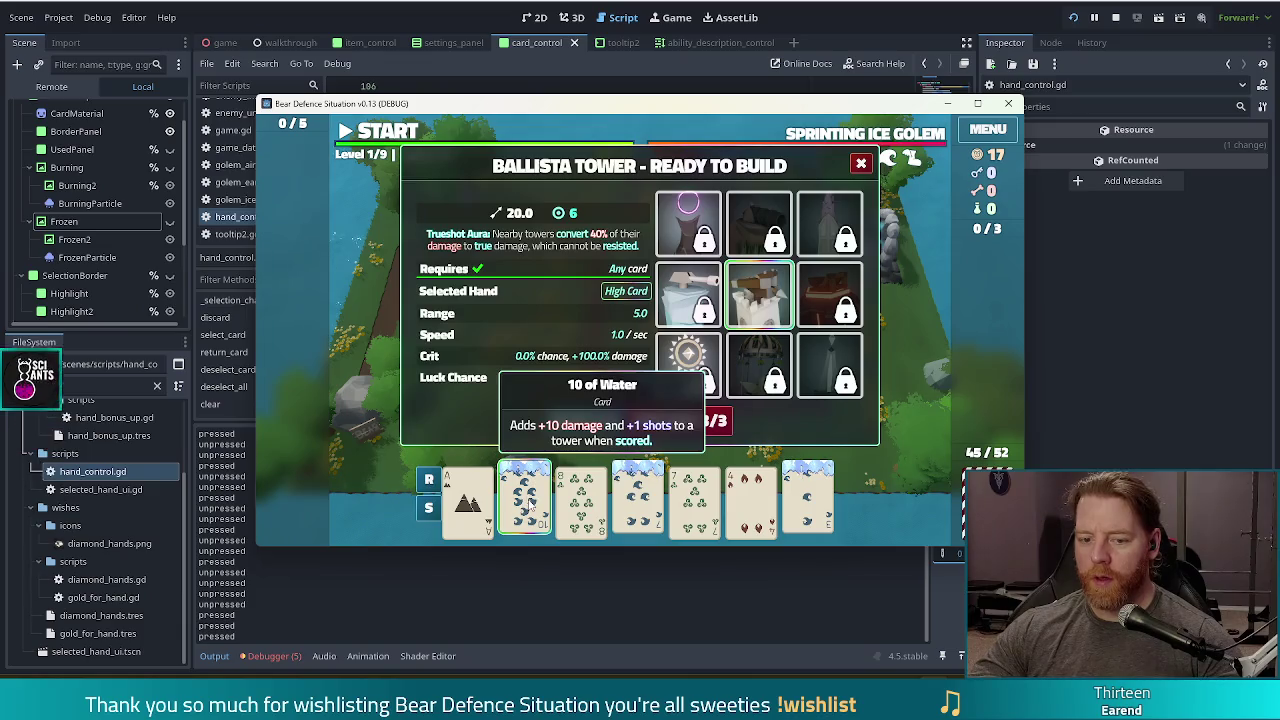
pyautogui.press('Escape')
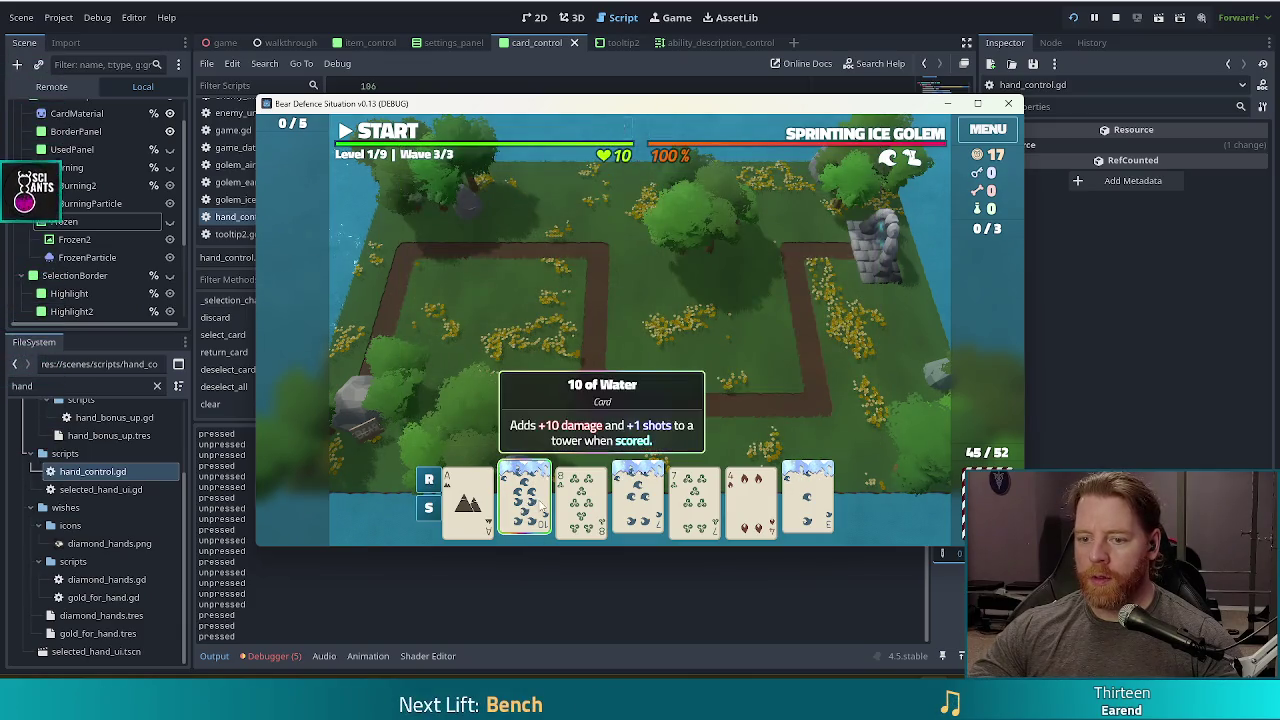
pyautogui.press('Escape')
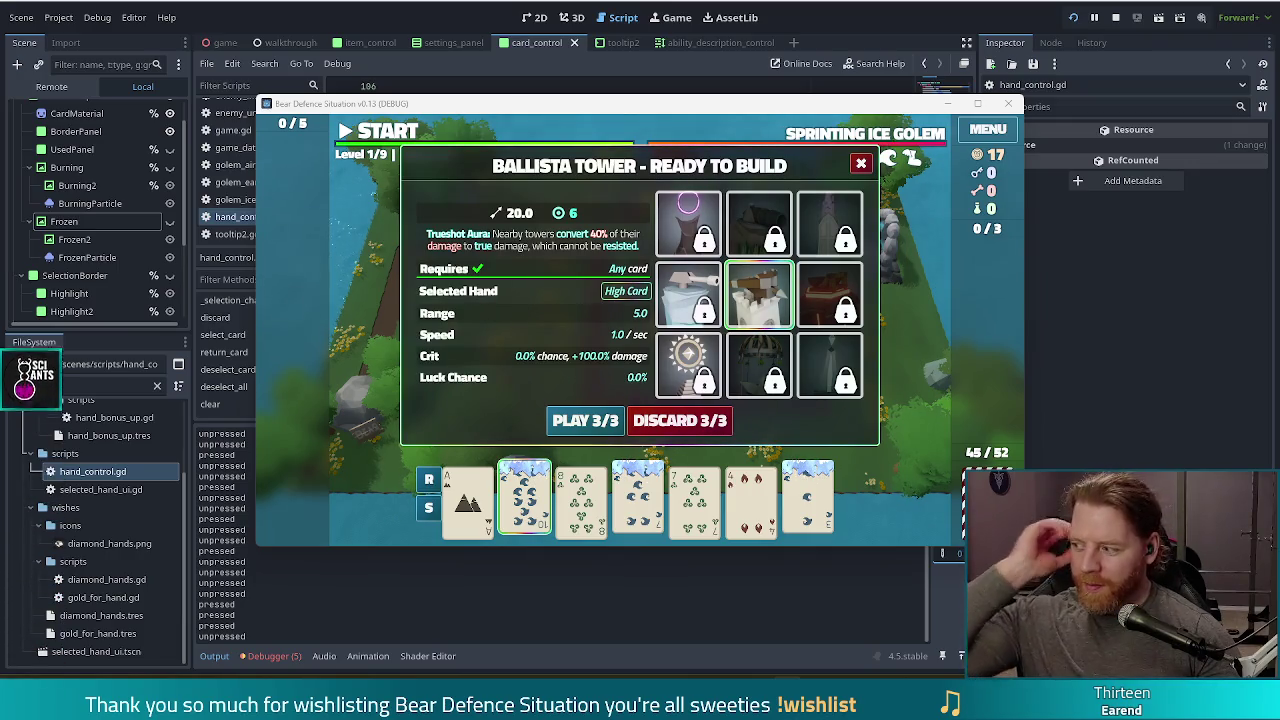
# - Show the Ice Tower details, select the 7 of Water as a Pair, and toggle the panel closed and open
pyautogui.click(688, 295)
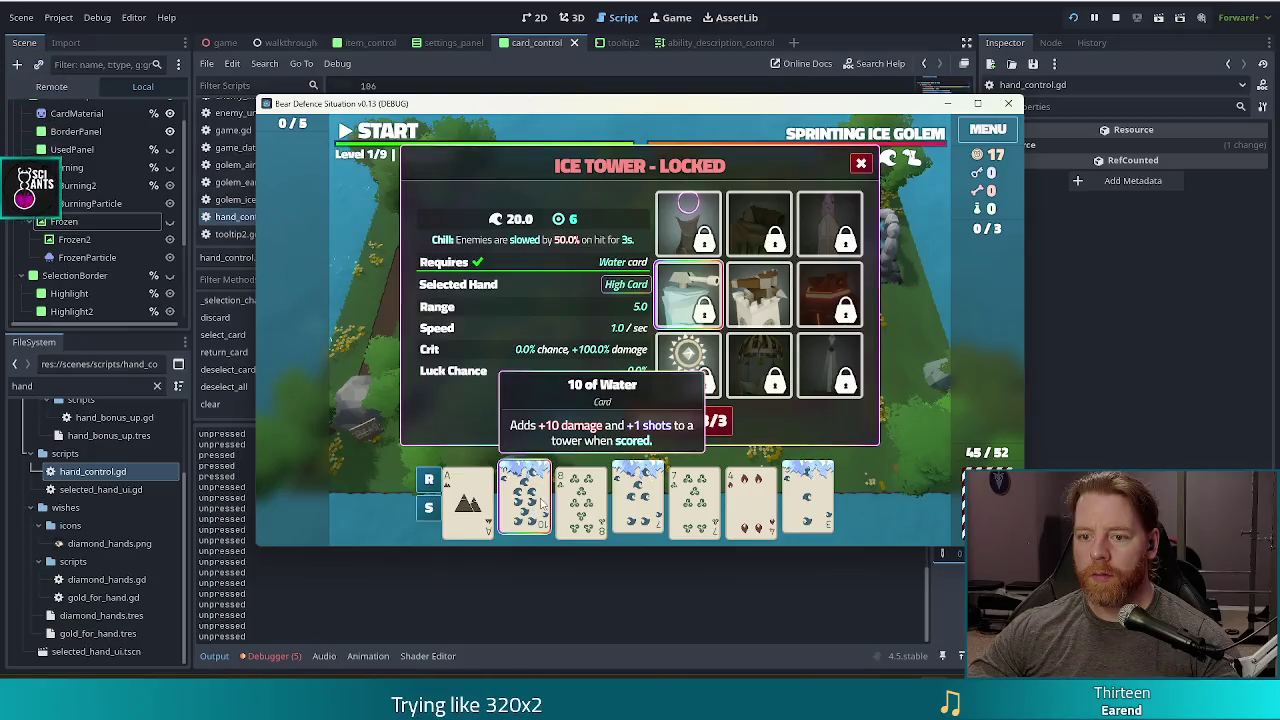
pyautogui.click(640, 500)
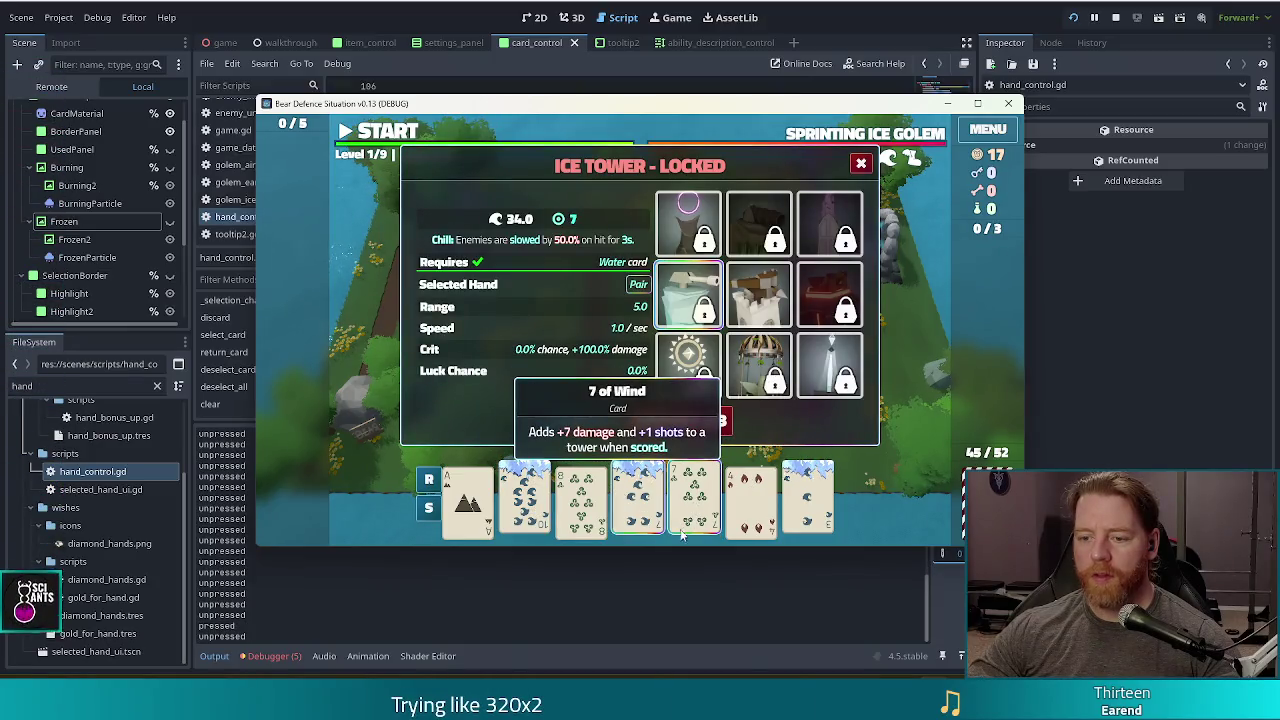
pyautogui.click(861, 163)
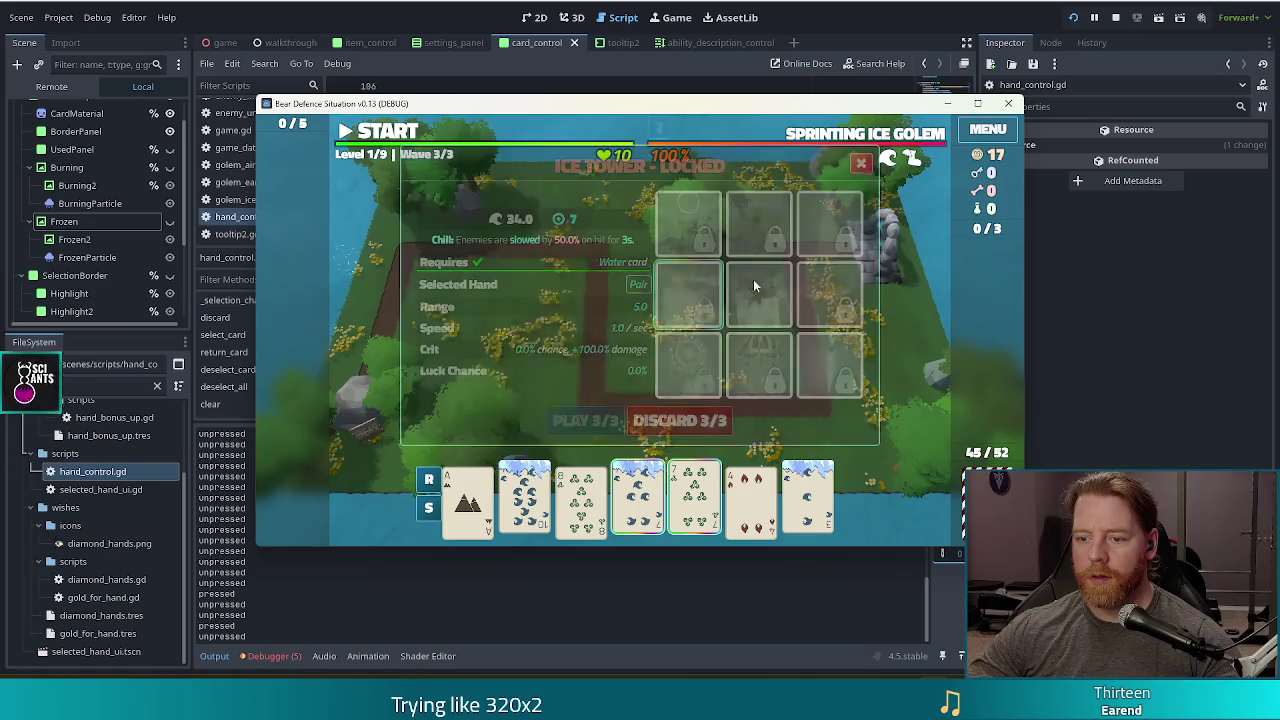
pyautogui.click(642, 508)
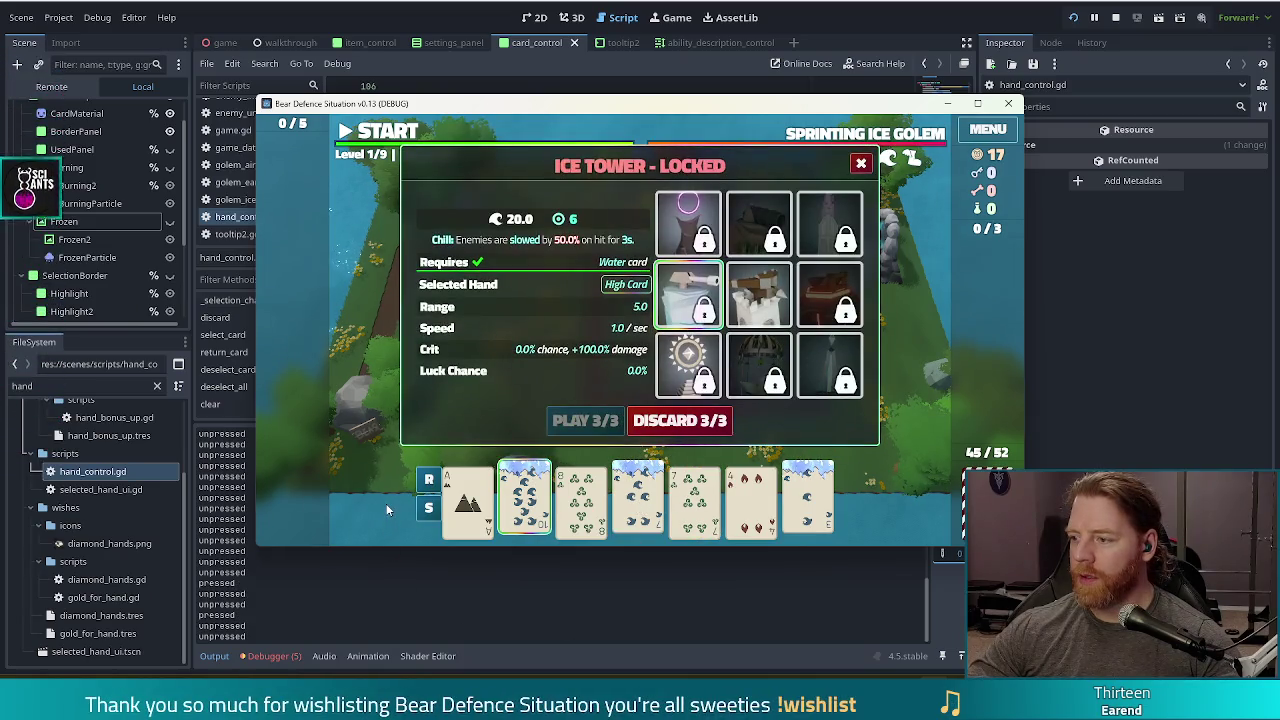
pyautogui.click(861, 163)
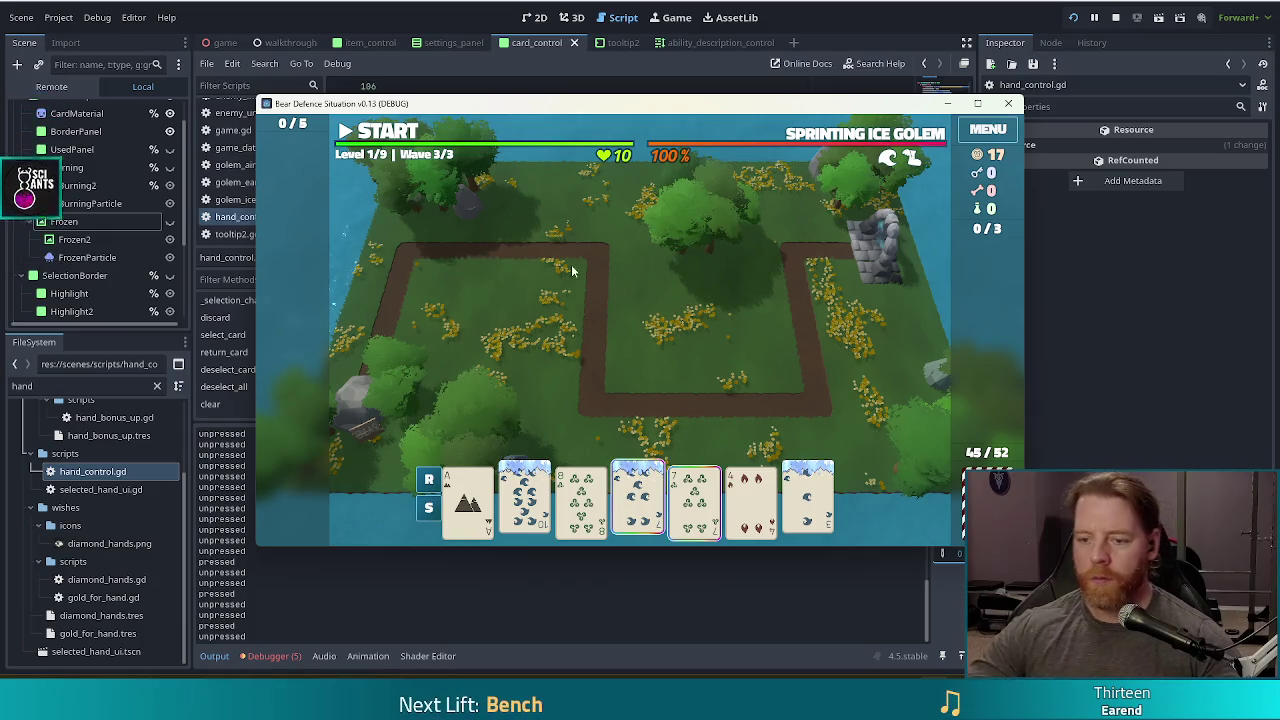
# - Reopen the Ice Tower panel with both 7s kept as a Pair, then close it
pyautogui.moveTo(697, 506)
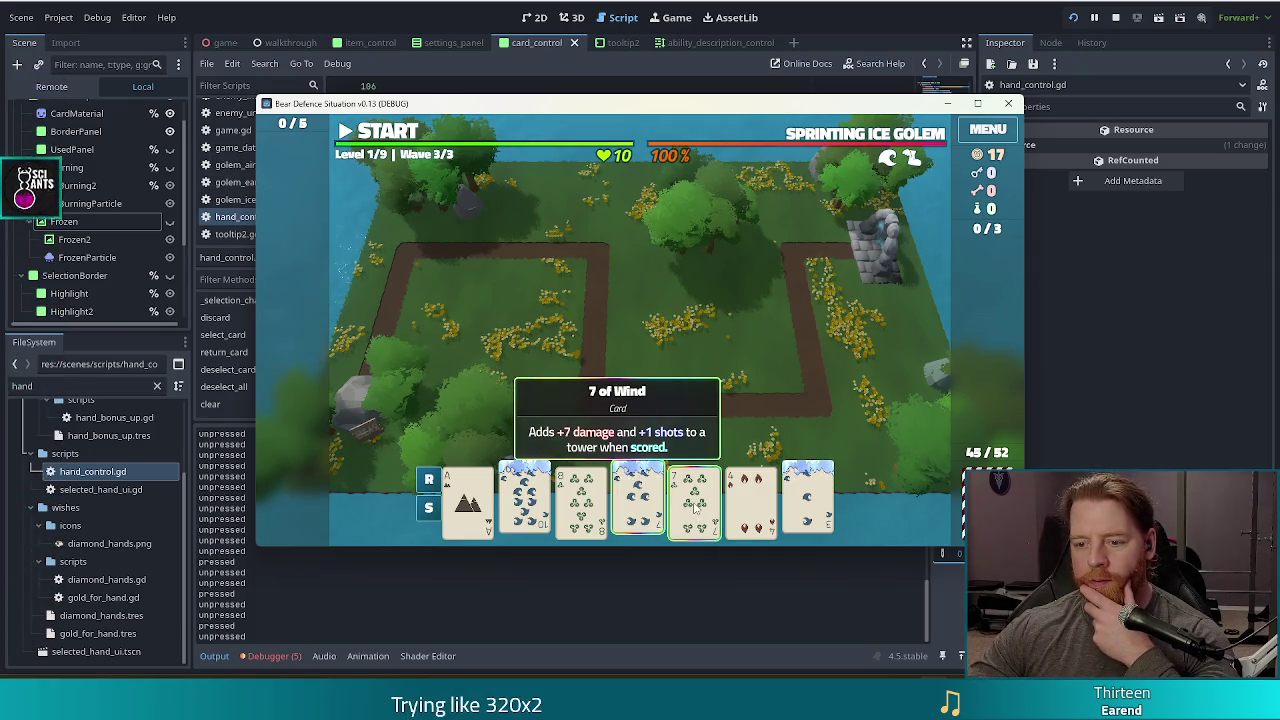
pyautogui.press('Tab')
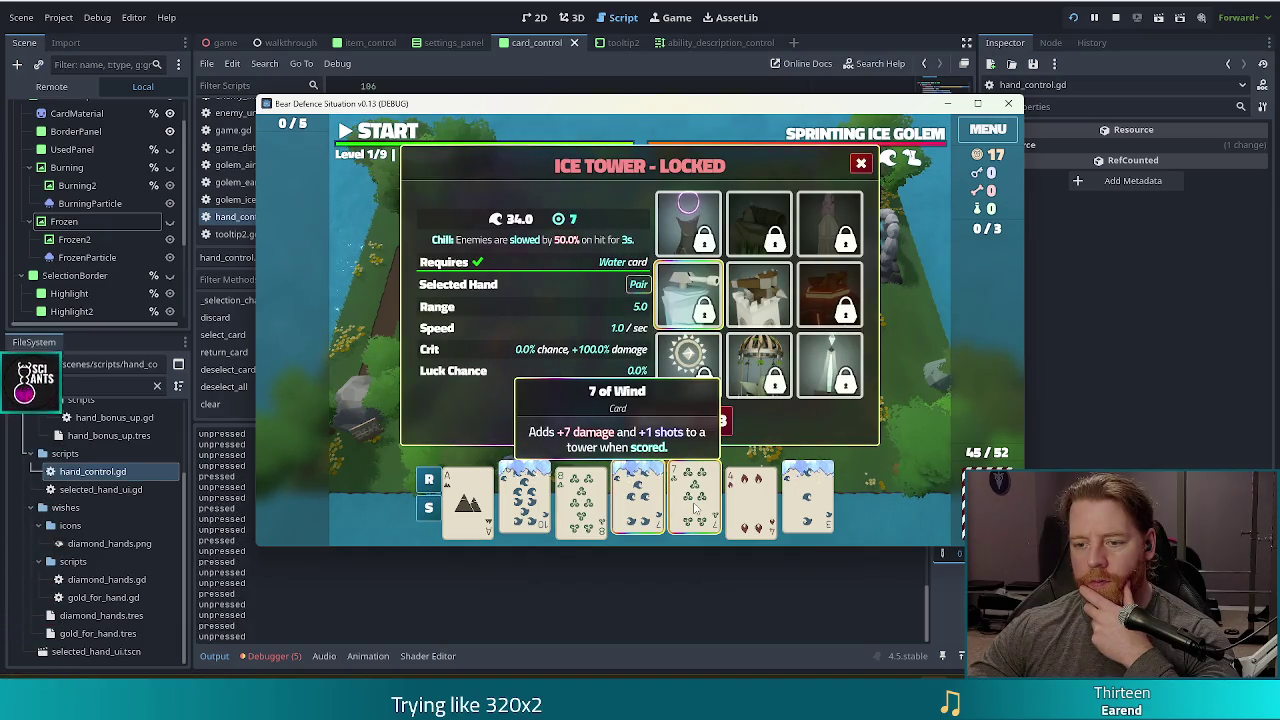
pyautogui.click(697, 508)
pyautogui.click(863, 165)
pyautogui.moveTo(680, 508)
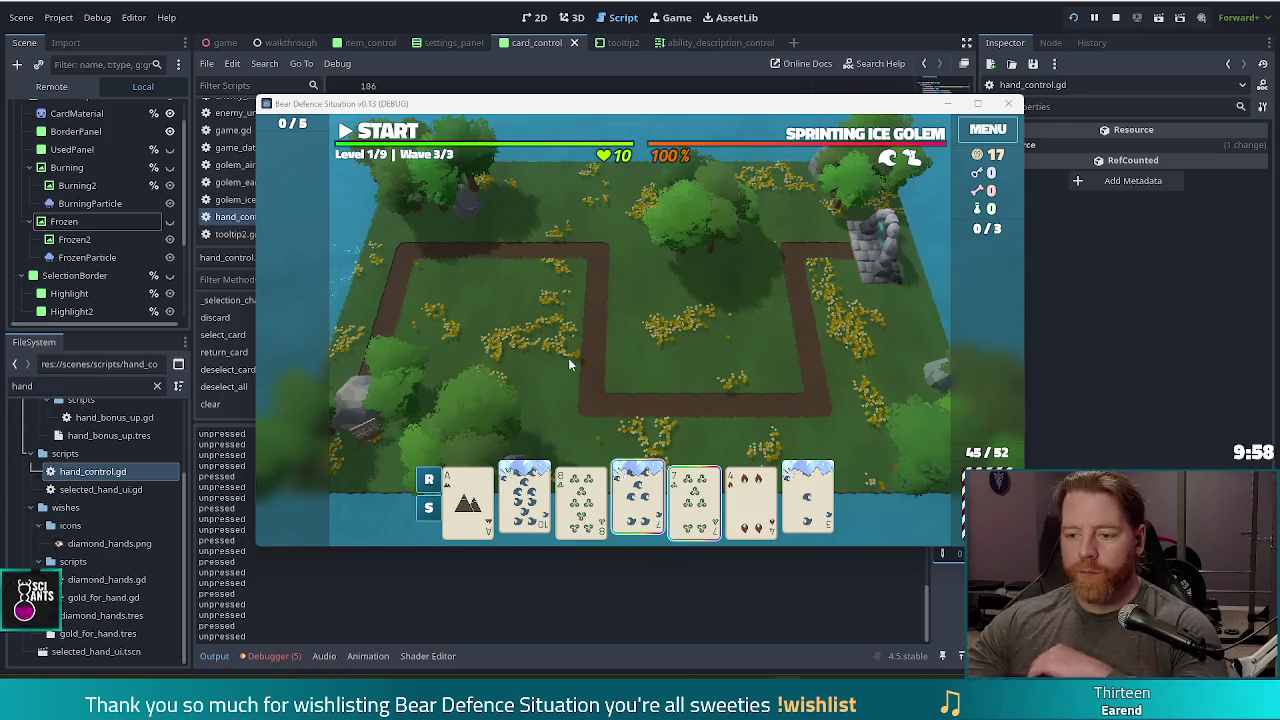
# - Test the Ice Tower panel by selecting the 10 of Water, pairing the 7s, toggling the 7 of Wind, then closing
pyautogui.click(638, 497)
pyautogui.click(695, 497)
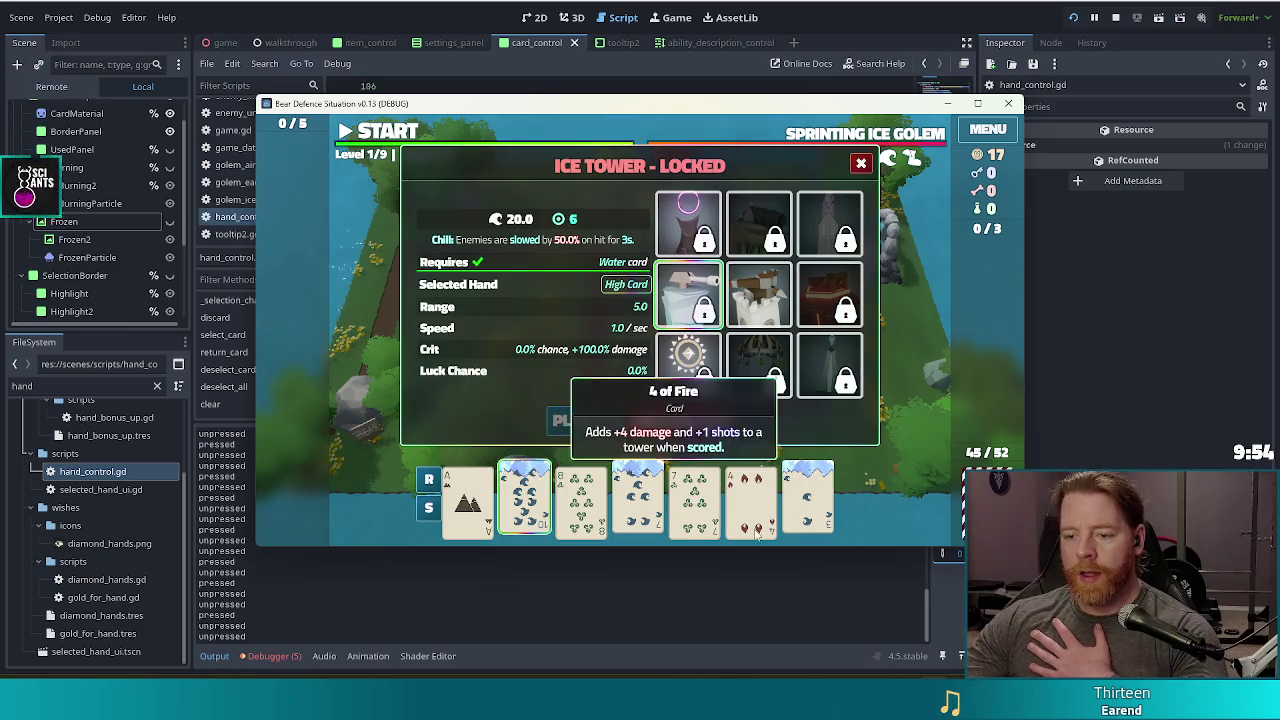
pyautogui.click(700, 503)
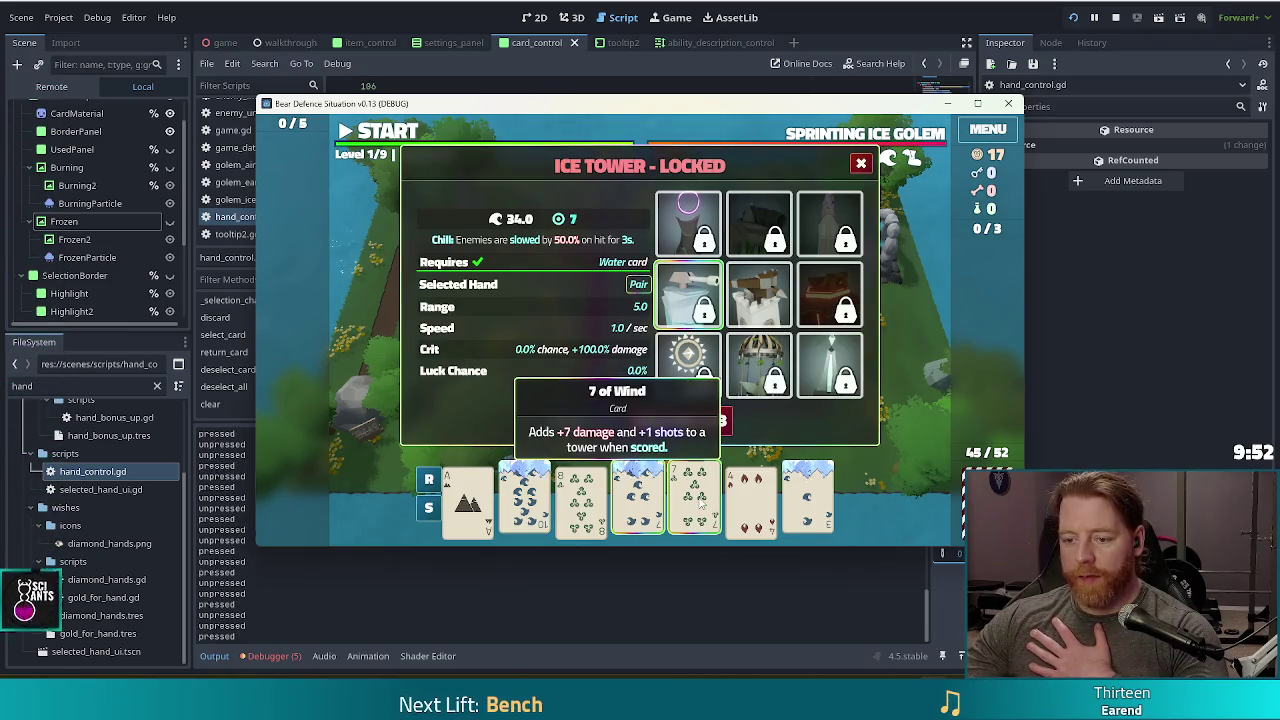
pyautogui.click(700, 503)
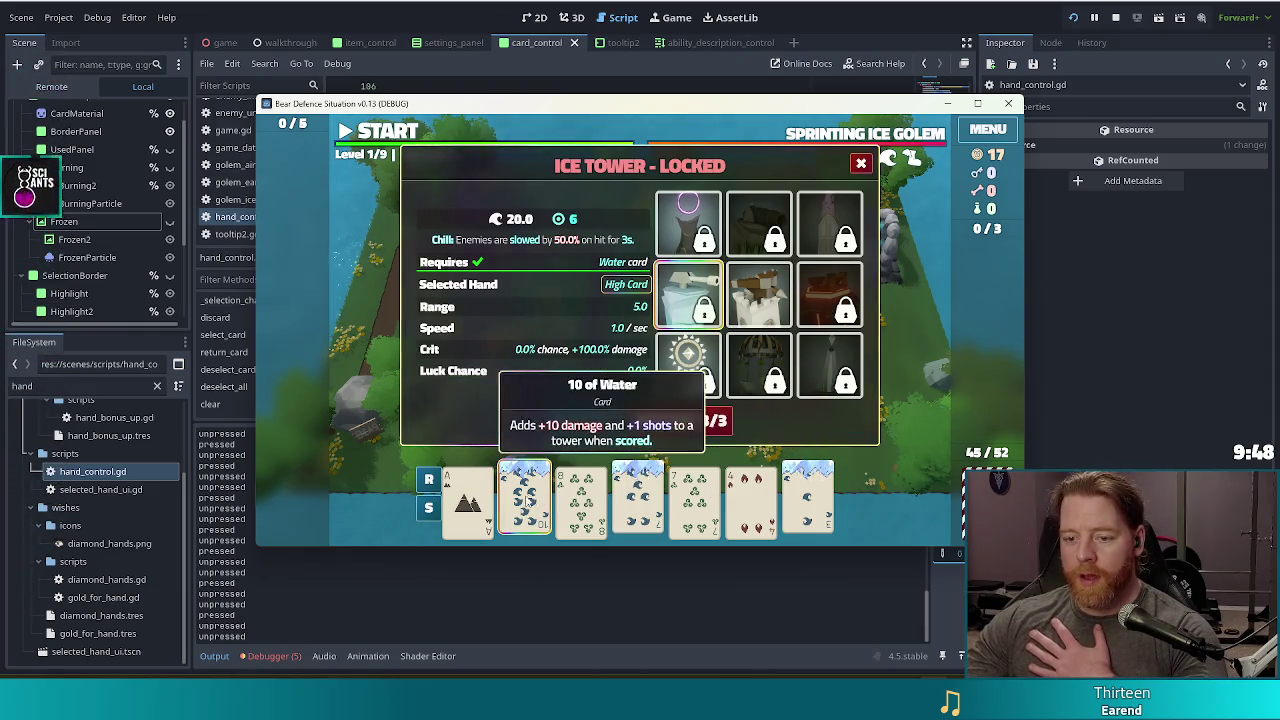
pyautogui.click(700, 509)
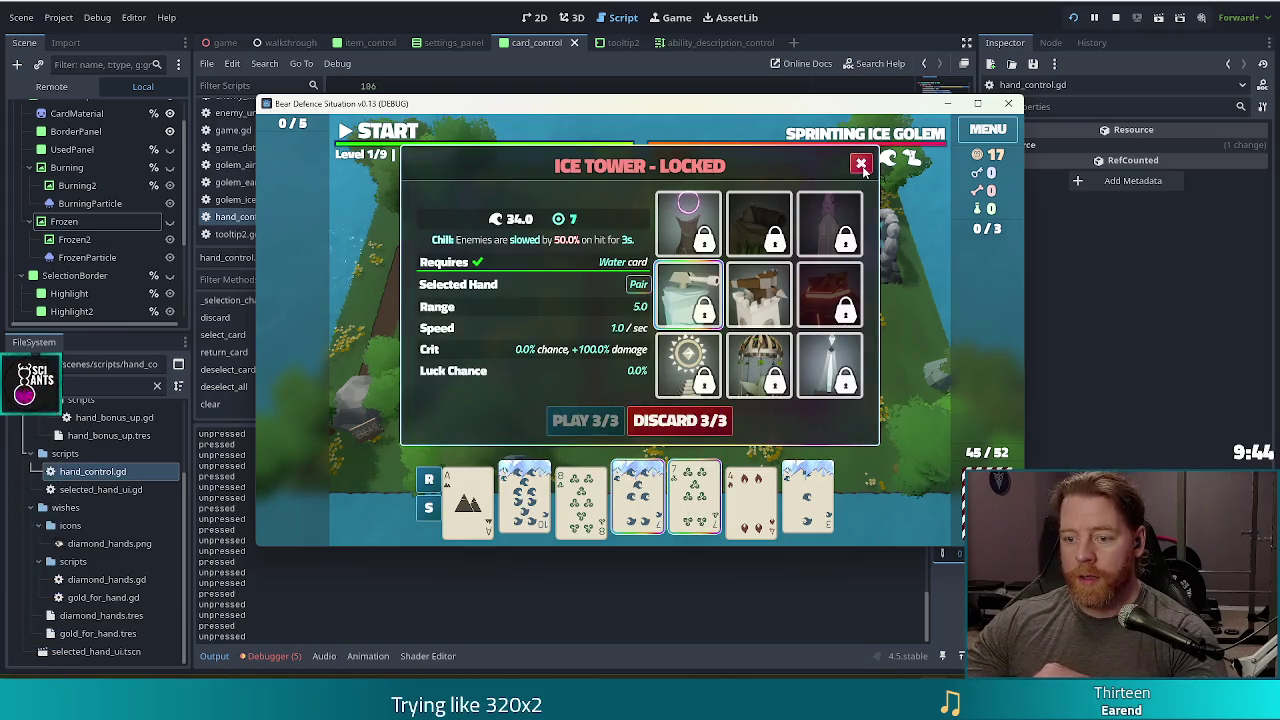
pyautogui.click(861, 166)
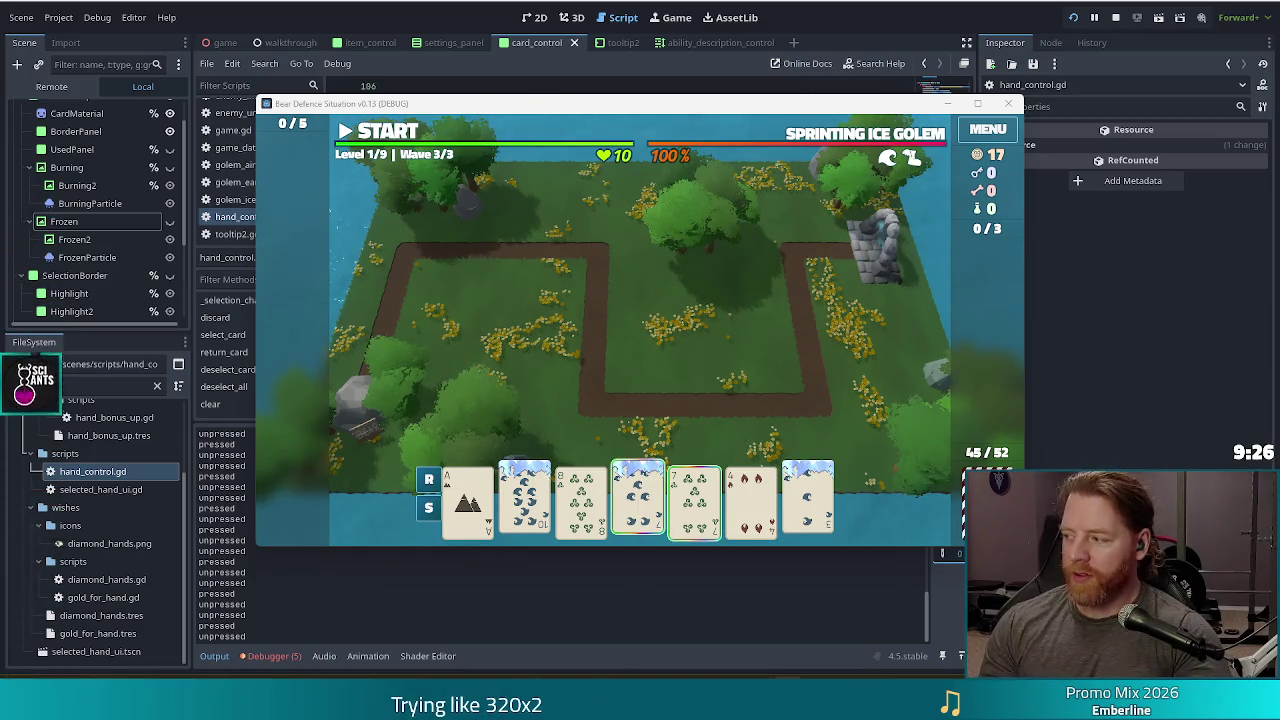
# - Reselect the 10 of Water and 7 of Wind so the Ice Tower panel reopens showing Pair
pyautogui.click(645, 500)
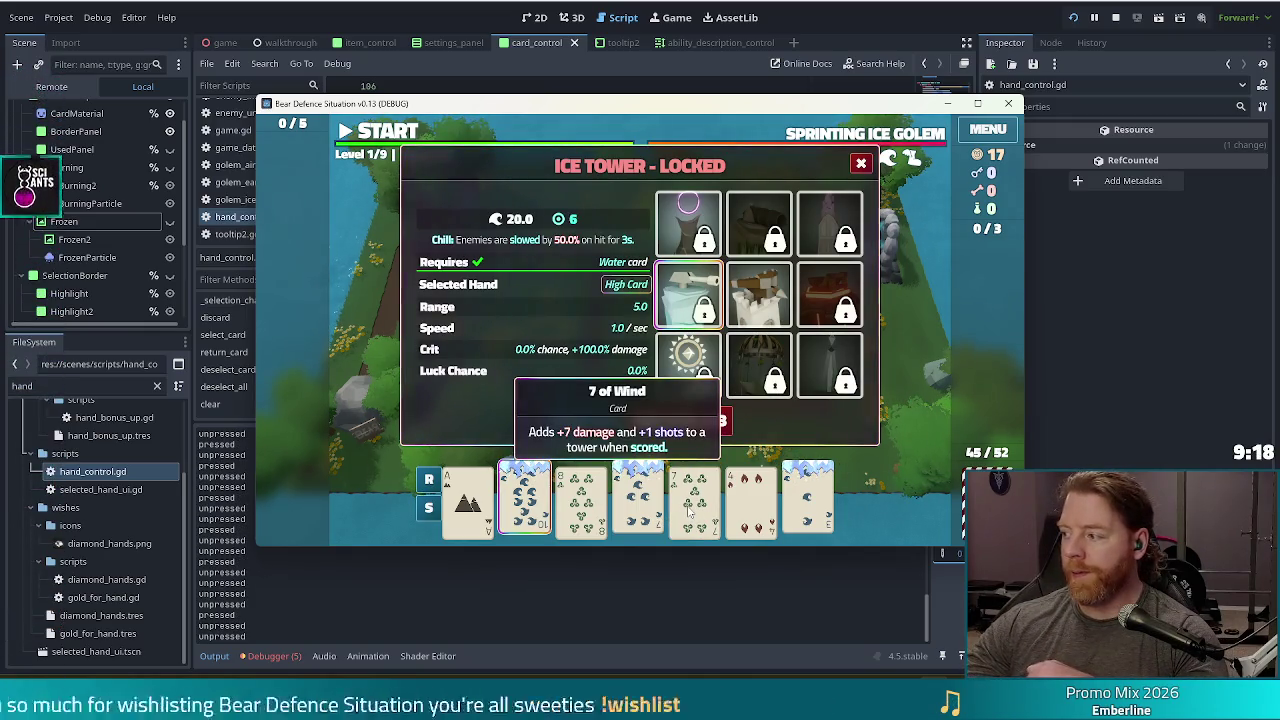
pyautogui.click(688, 510)
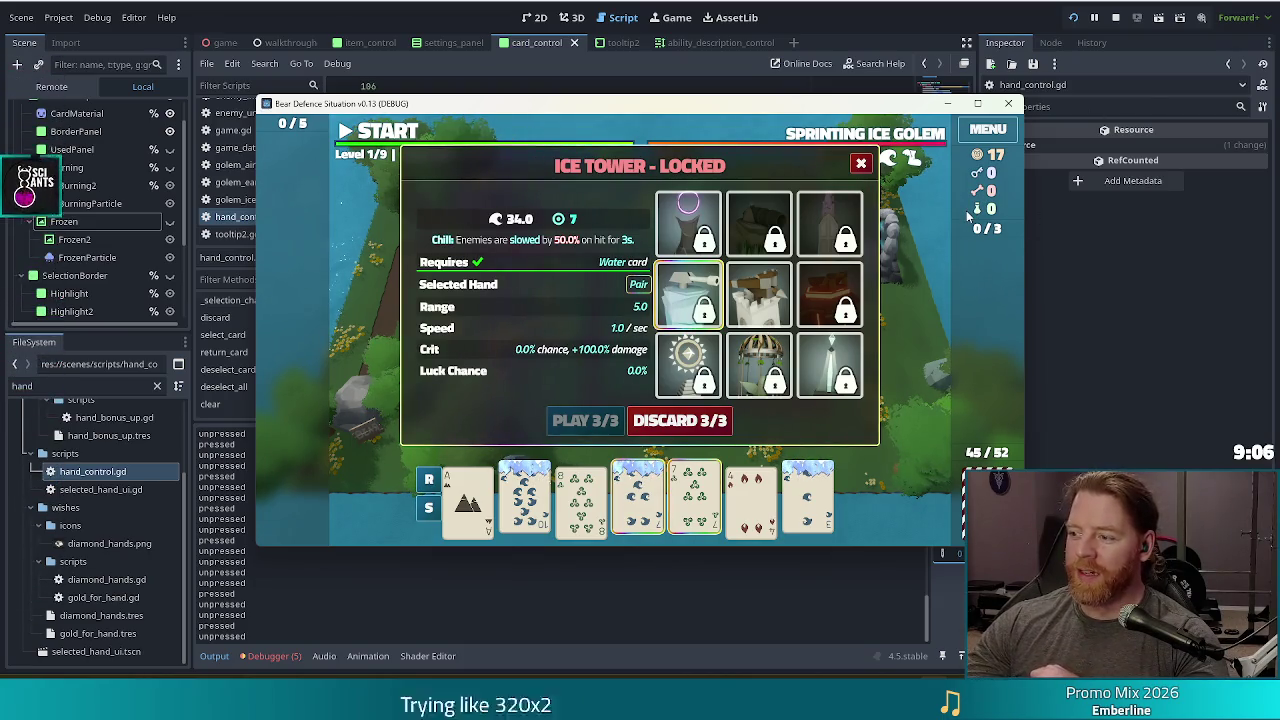
pyautogui.moveTo(695, 498)
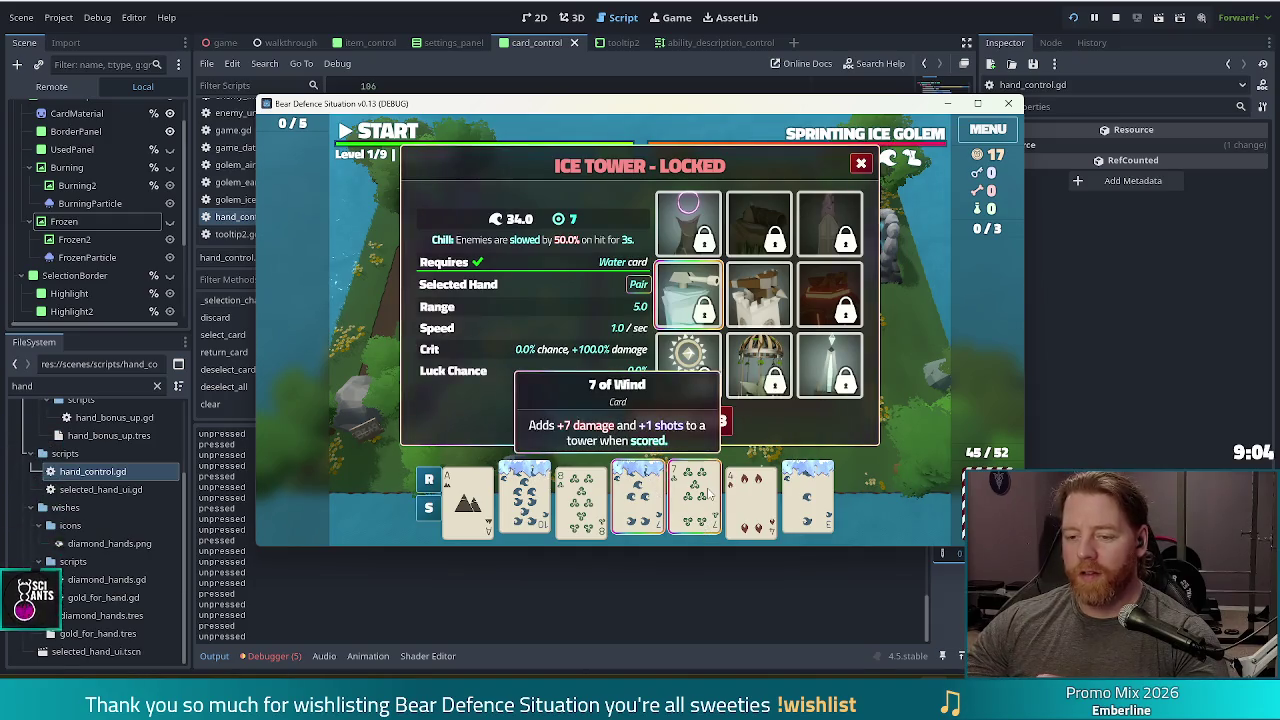
pyautogui.moveTo(752, 516)
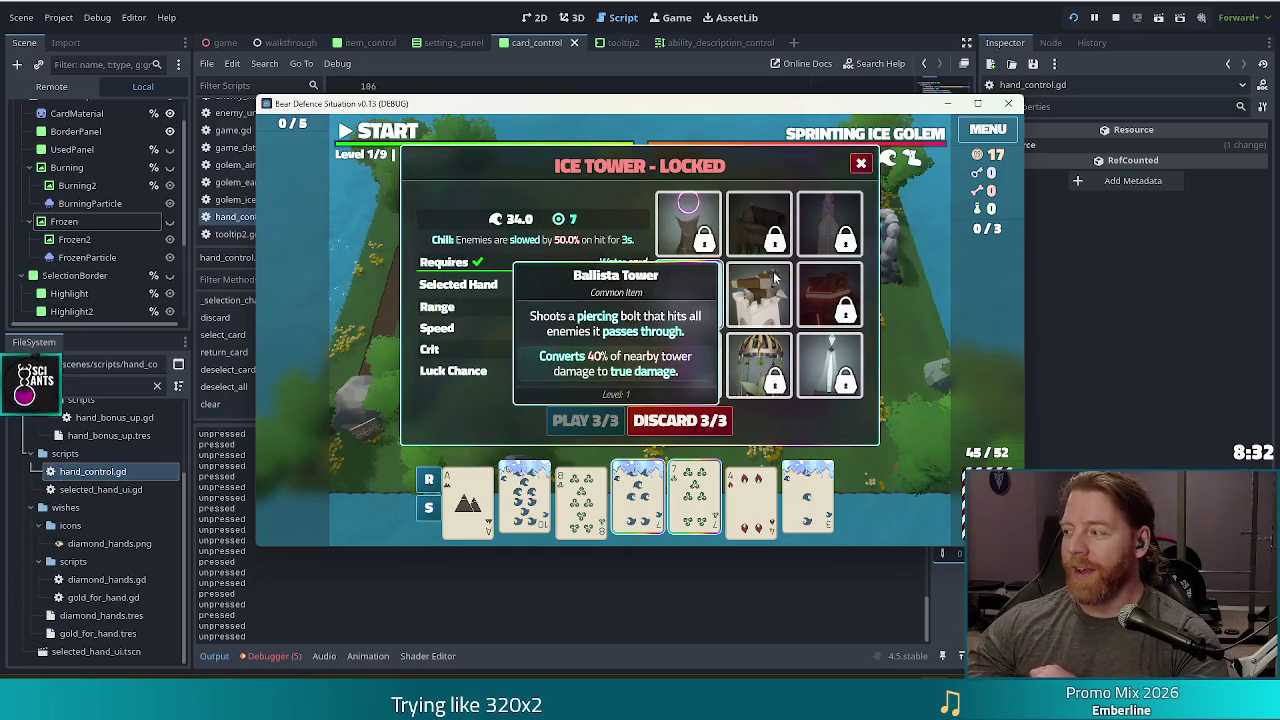
# - Close the locked Ice Tower panel, reselect the 7 of Wind, and return to the script editor
pyautogui.moveTo(820, 298)
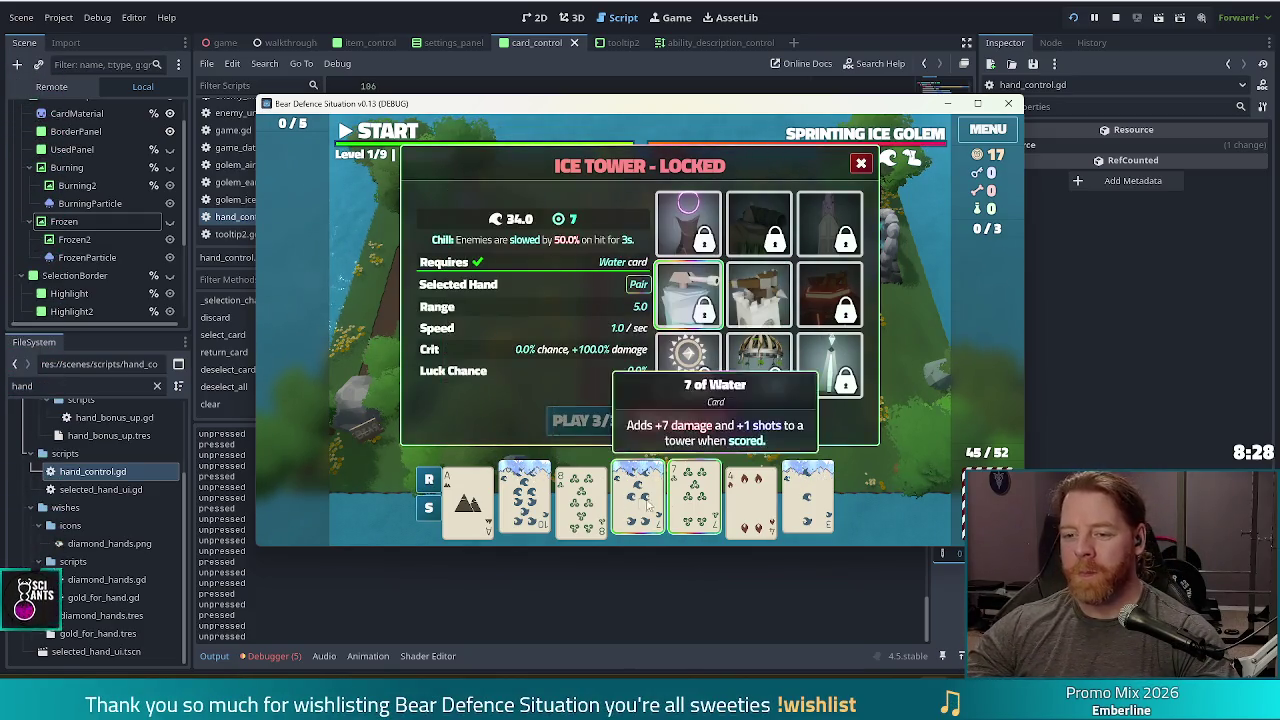
pyautogui.moveTo(698, 508)
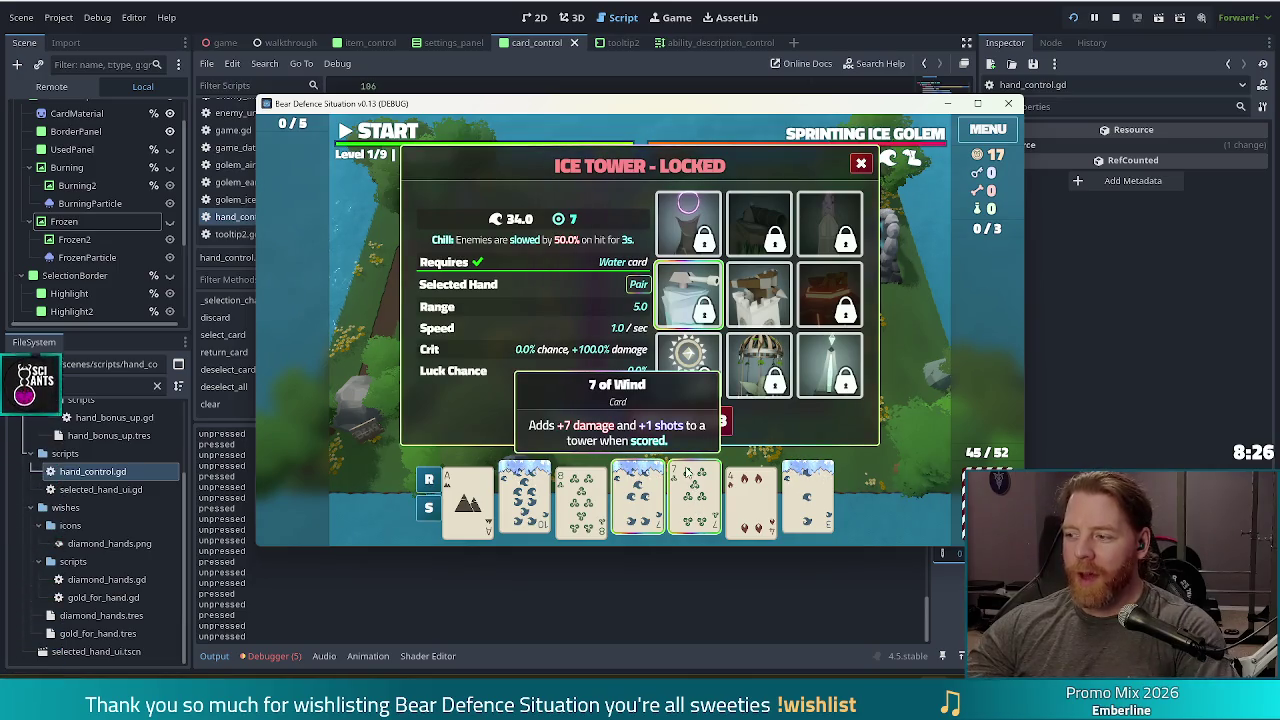
pyautogui.moveTo(654, 512)
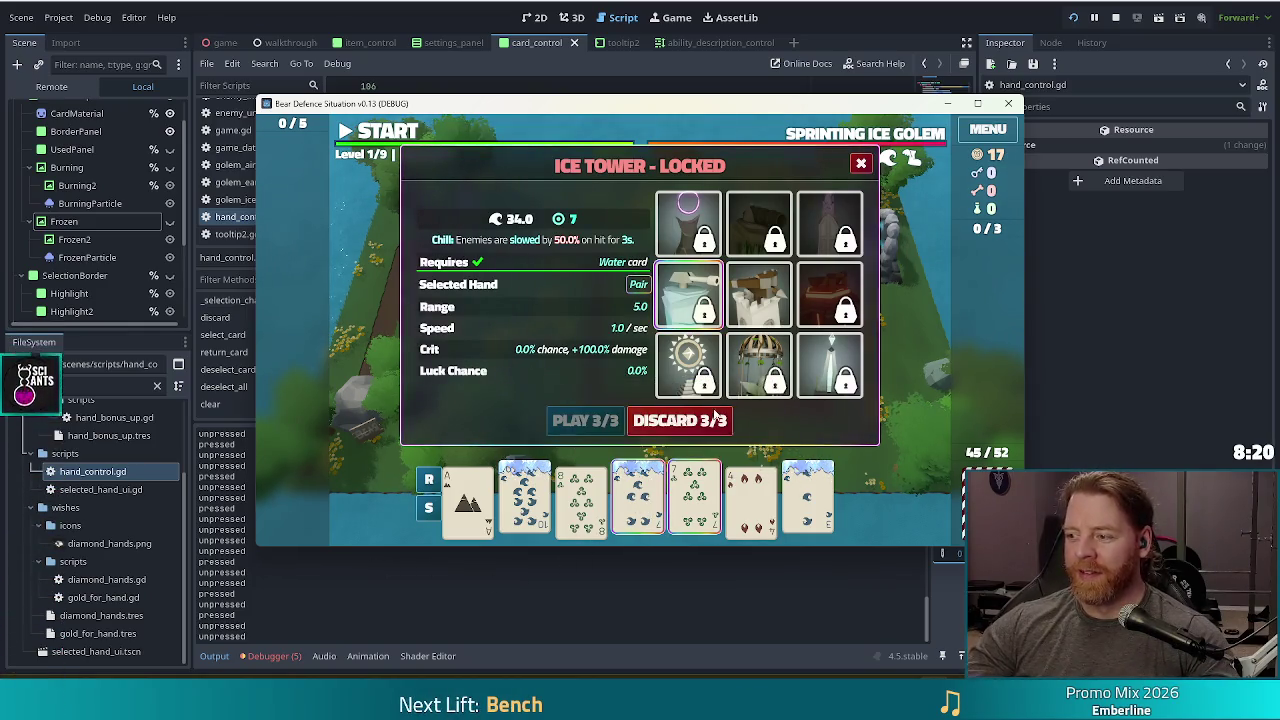
pyautogui.click(861, 163)
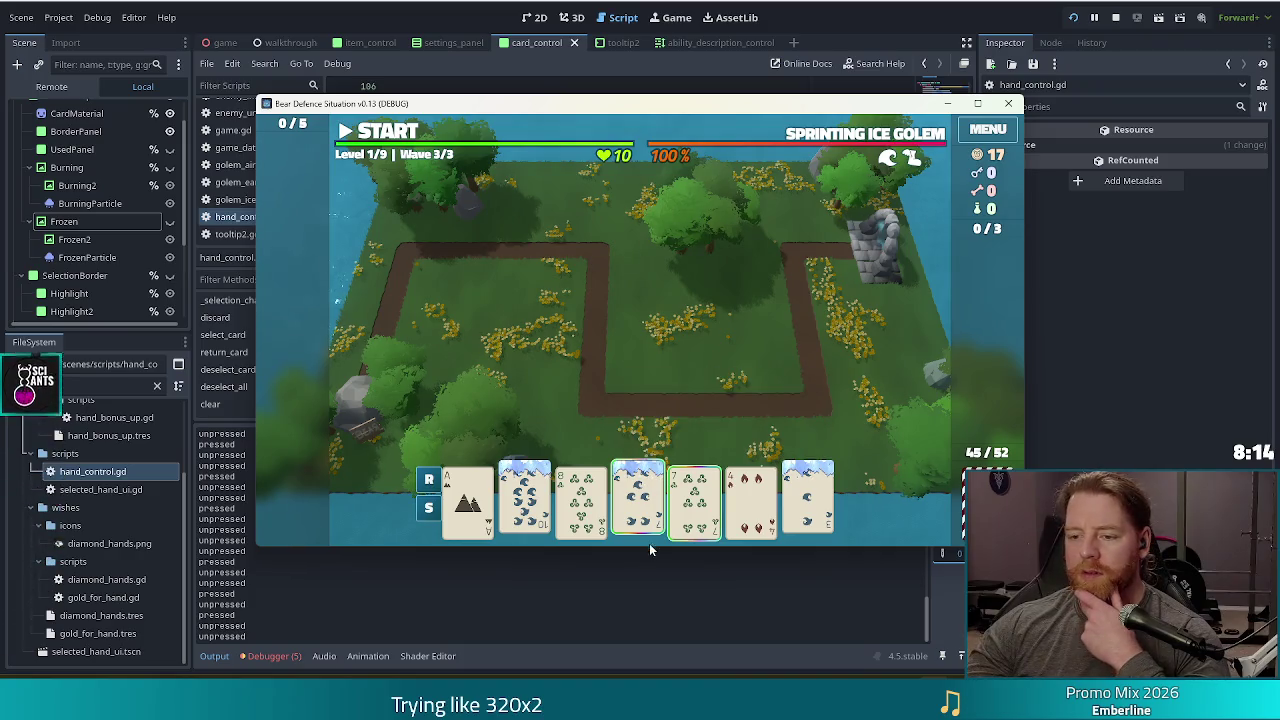
pyautogui.click(697, 510)
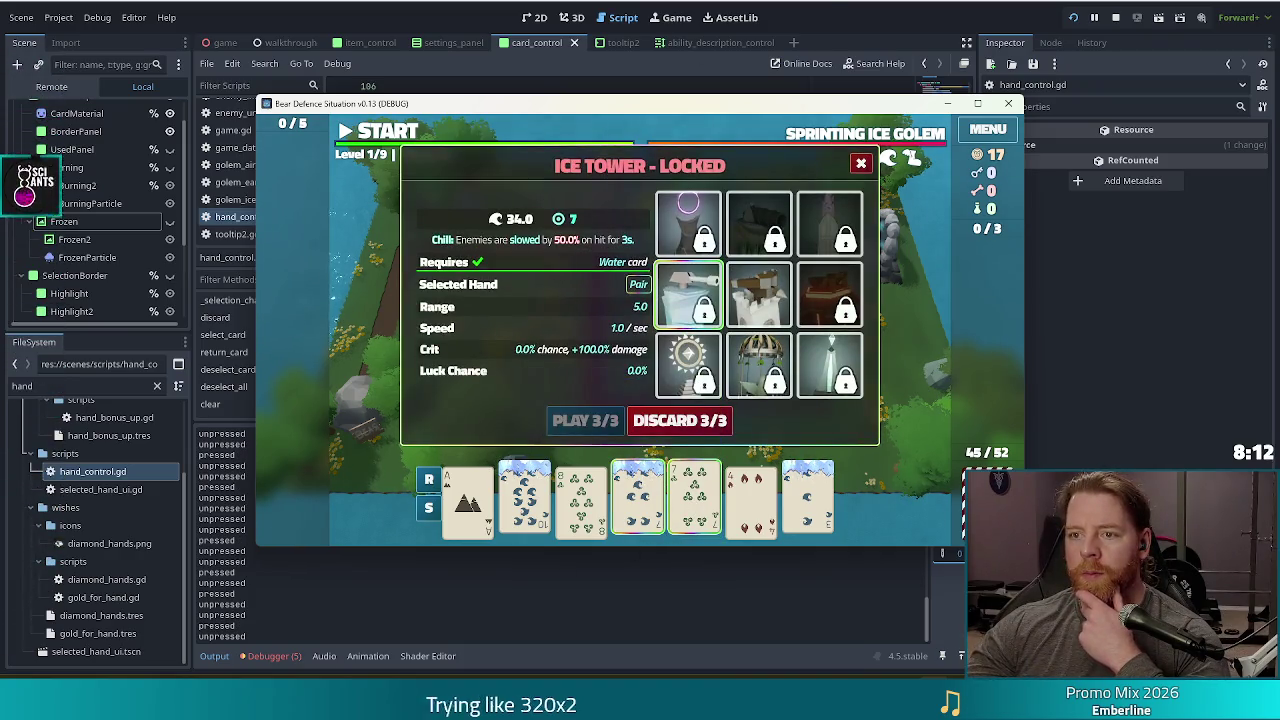
pyautogui.click(647, 70)
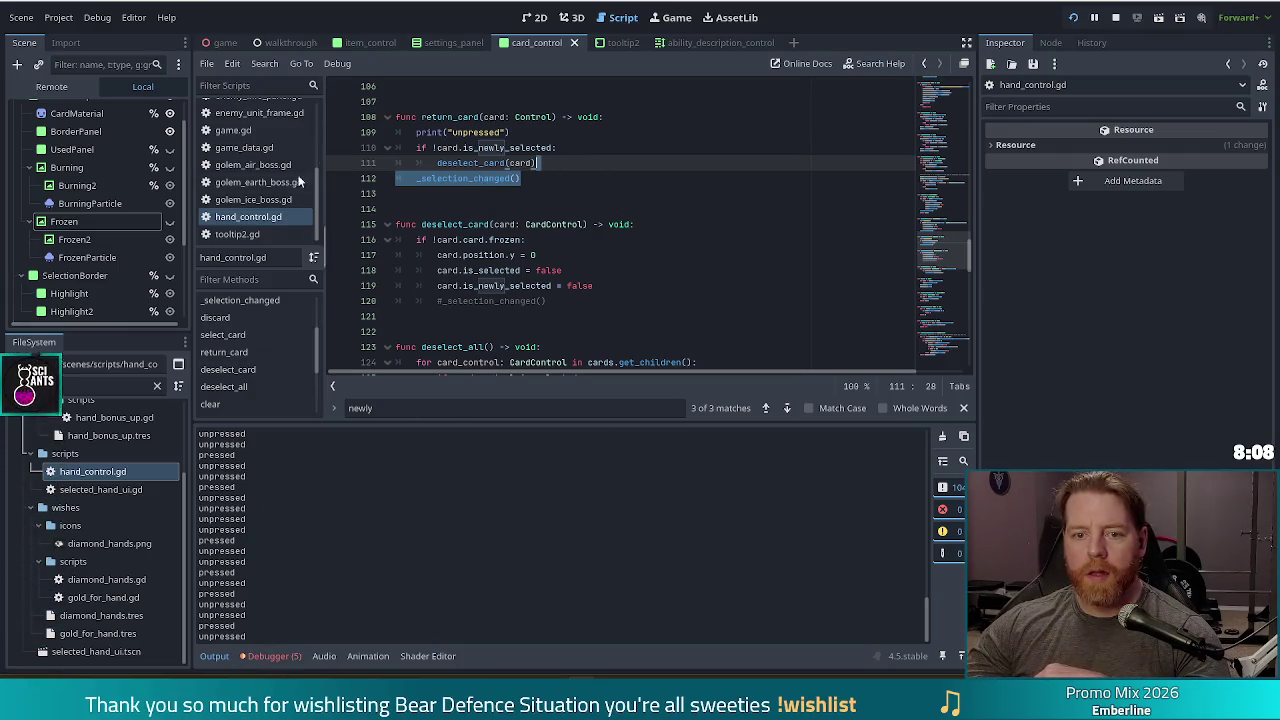
# - Filter the FileSystem dock for 'selecte' and open selected_hand_ui.gd
pyautogui.doubleClick(67, 385)
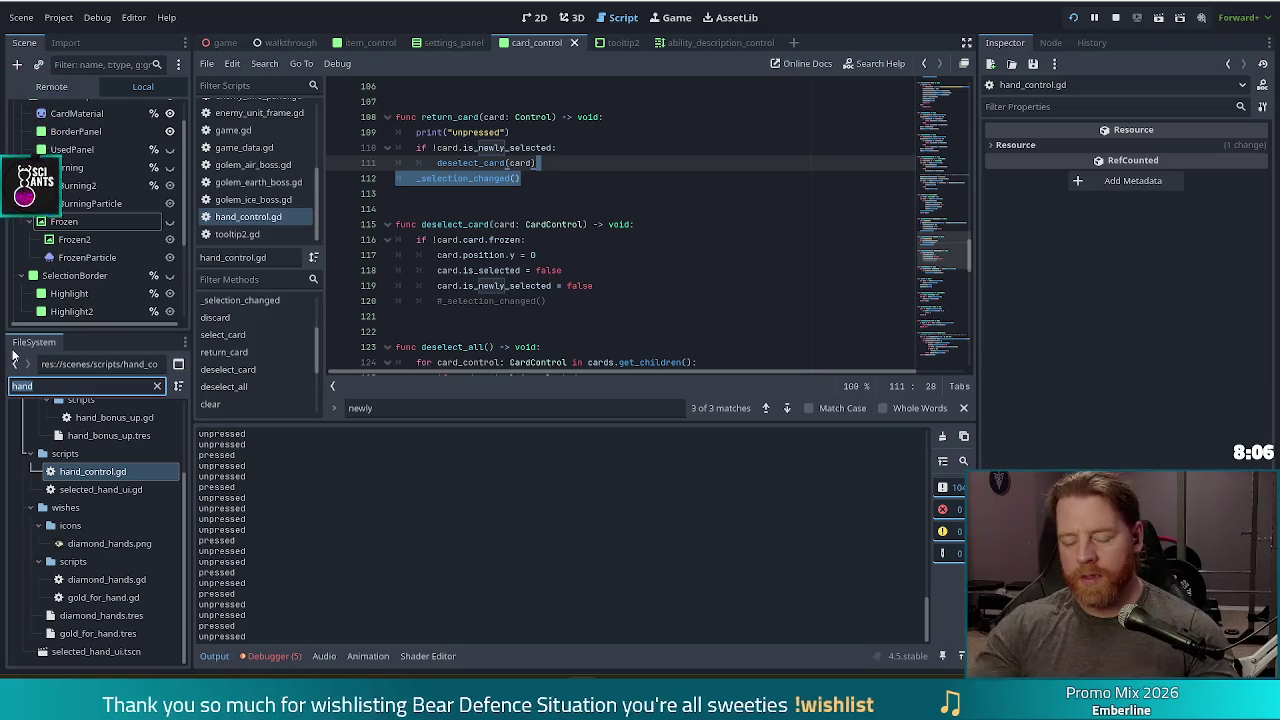
pyautogui.write('selecte')
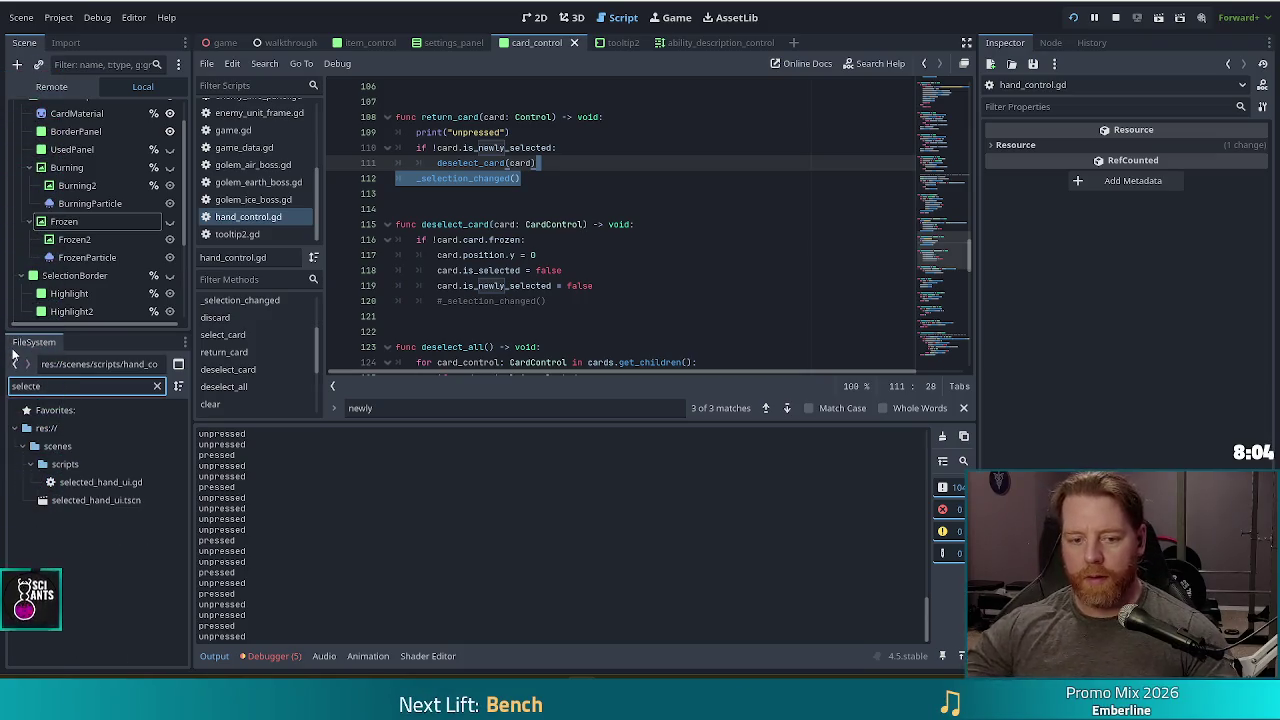
pyautogui.click(100, 484)
pyautogui.doubleClick(100, 483)
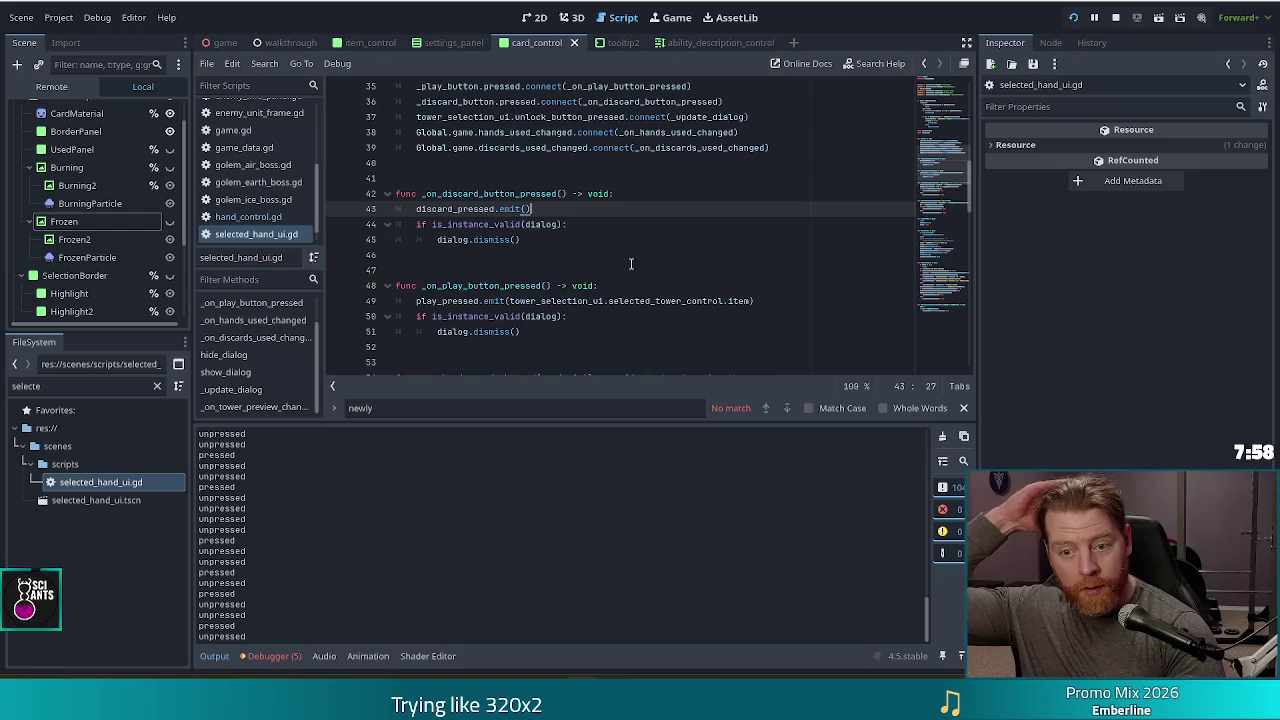
# - Inspect the signal connections in _ready, including the preview_changed connection
pyautogui.scroll(3, 630, 263)
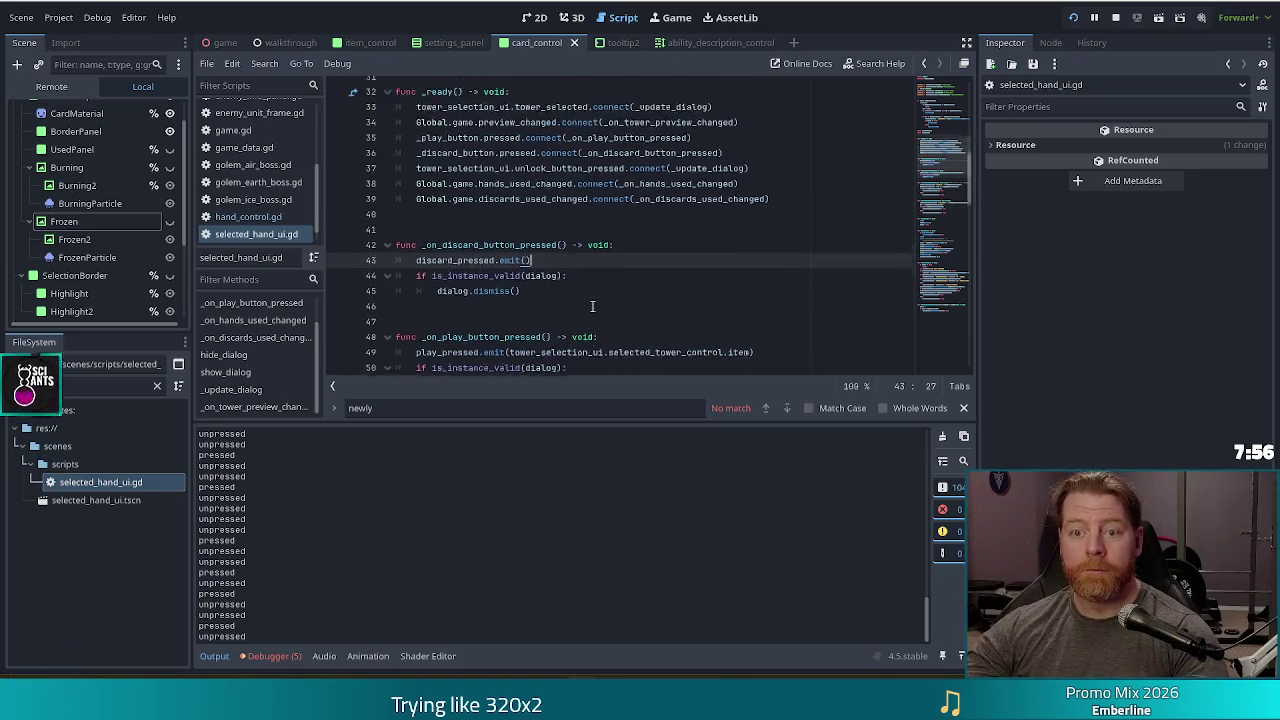
pyautogui.click(548, 240)
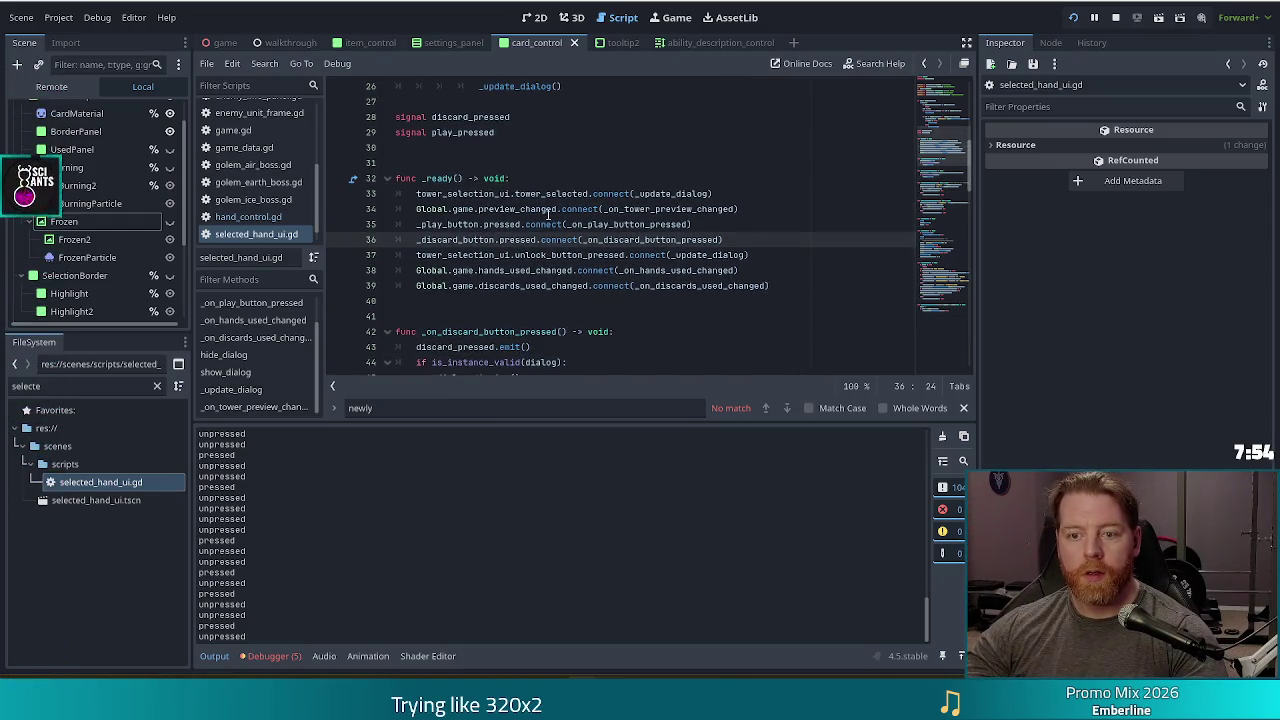
pyautogui.click(562, 209)
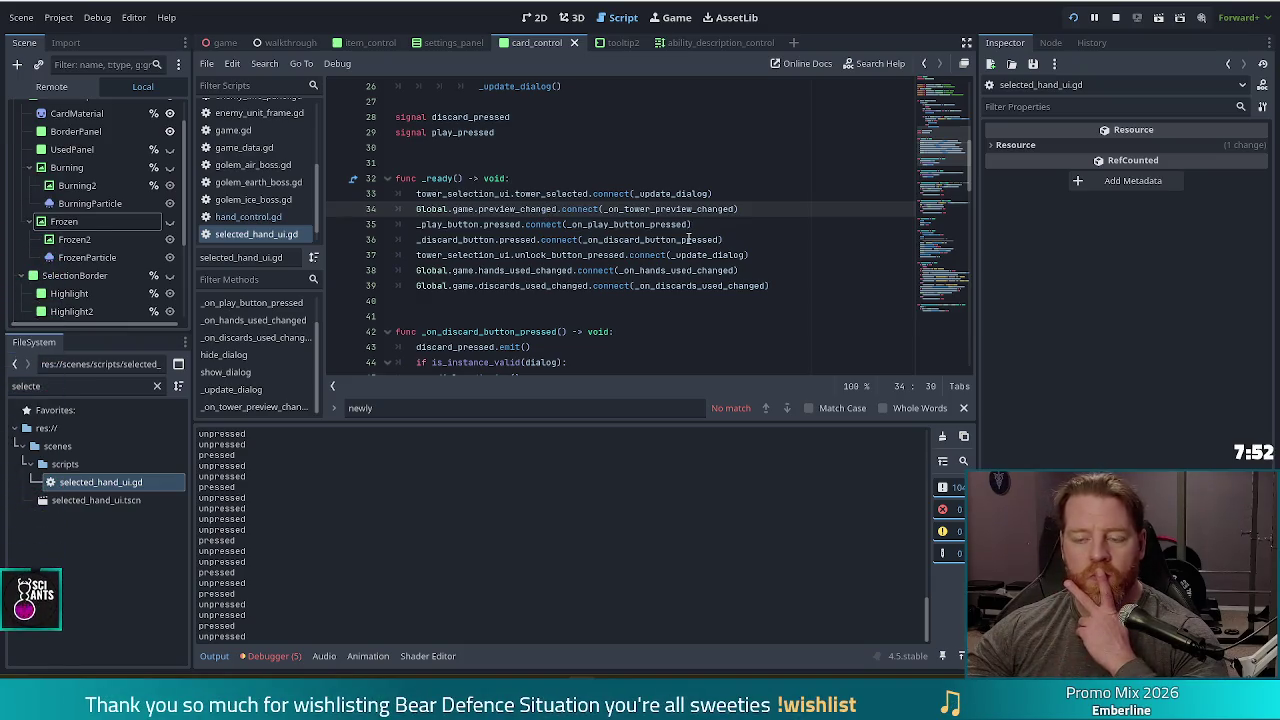
pyautogui.scroll(-4, 688, 232)
pyautogui.scroll(-4, 688, 240)
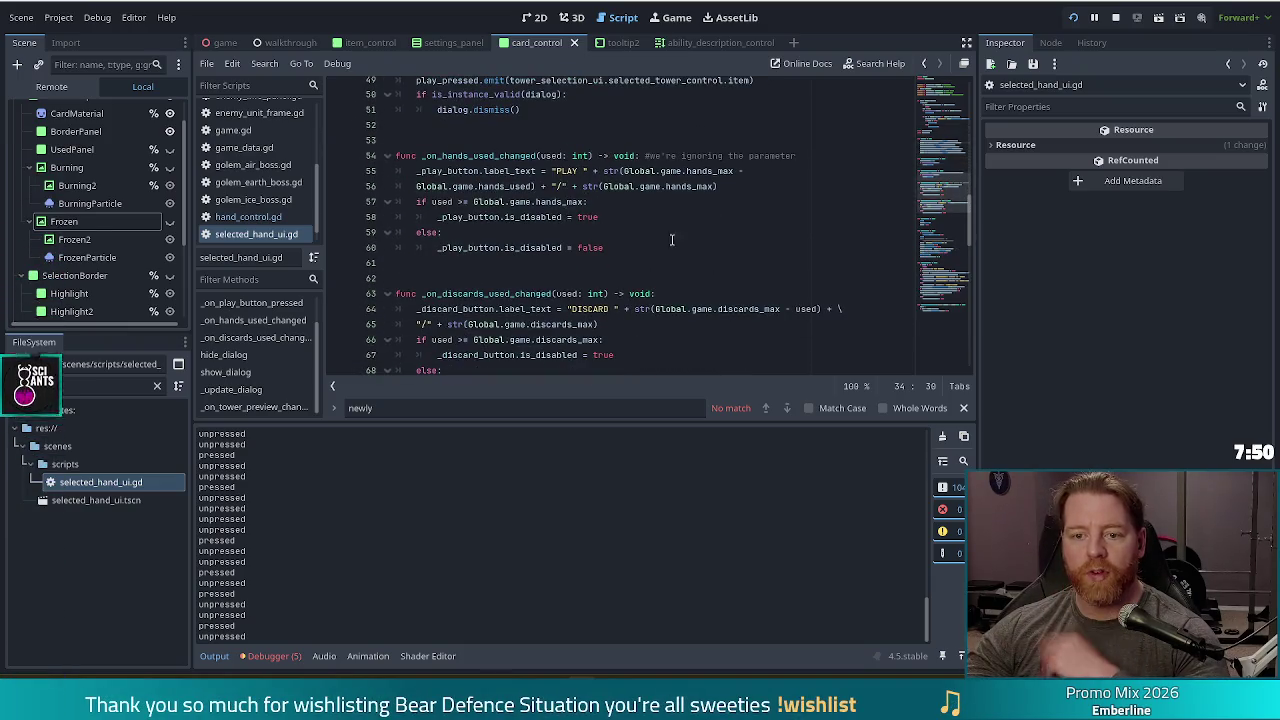
# - Inspect show_dialog's cancel_func set to deselect_all and jump to its definition in hand_control.gd
pyautogui.click(240, 371)
pyautogui.click(565, 300)
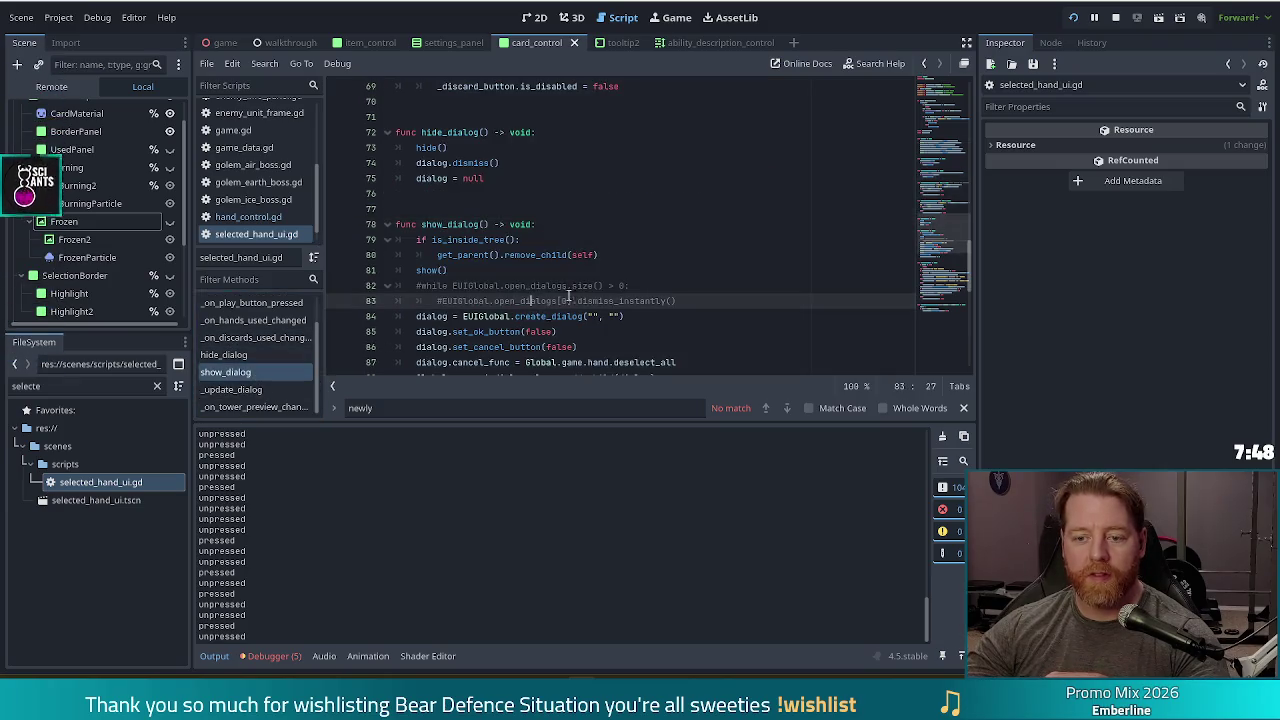
pyautogui.scroll(-8, 565, 300)
pyautogui.scroll(6, 545, 318)
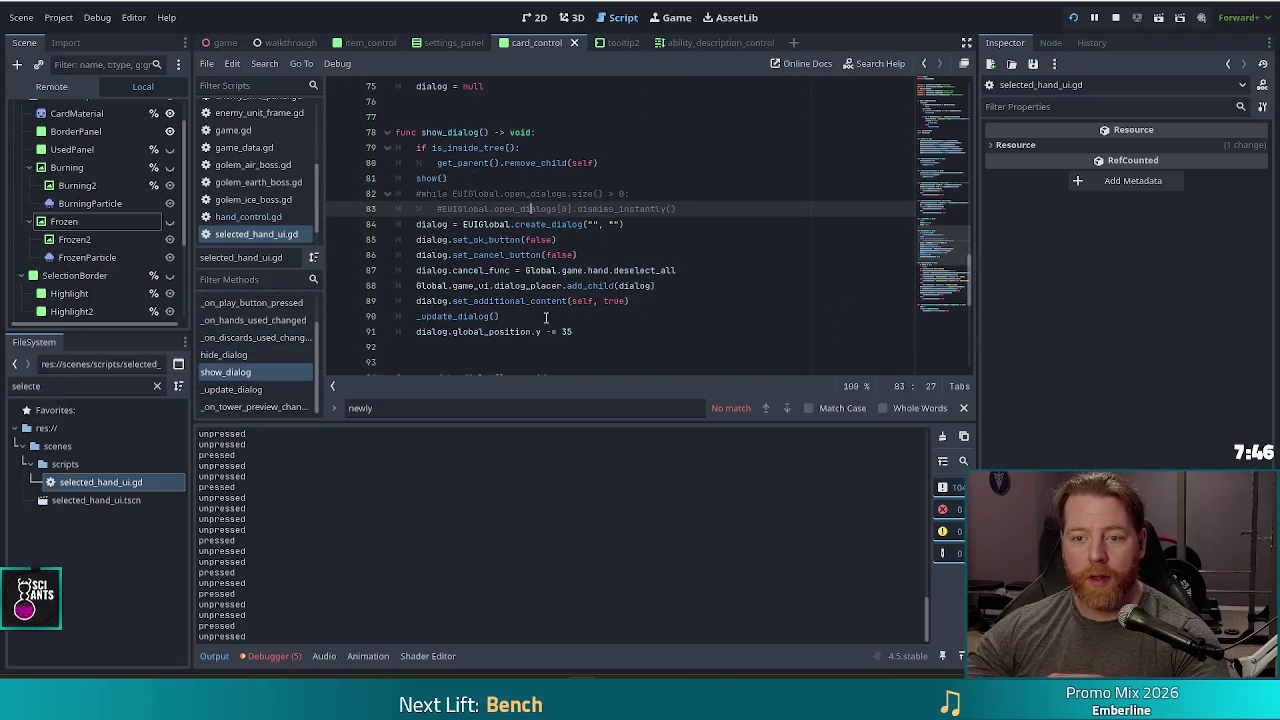
pyautogui.click(557, 270)
pyautogui.click(639, 271)
pyautogui.keyDown('ctrl'); pyautogui.click(648, 274); pyautogui.keyUp('ctrl')
# - Examine deselect_all's is_selected check and its deselect_card call on card_control at lines 125–126
pyautogui.click(476, 255)
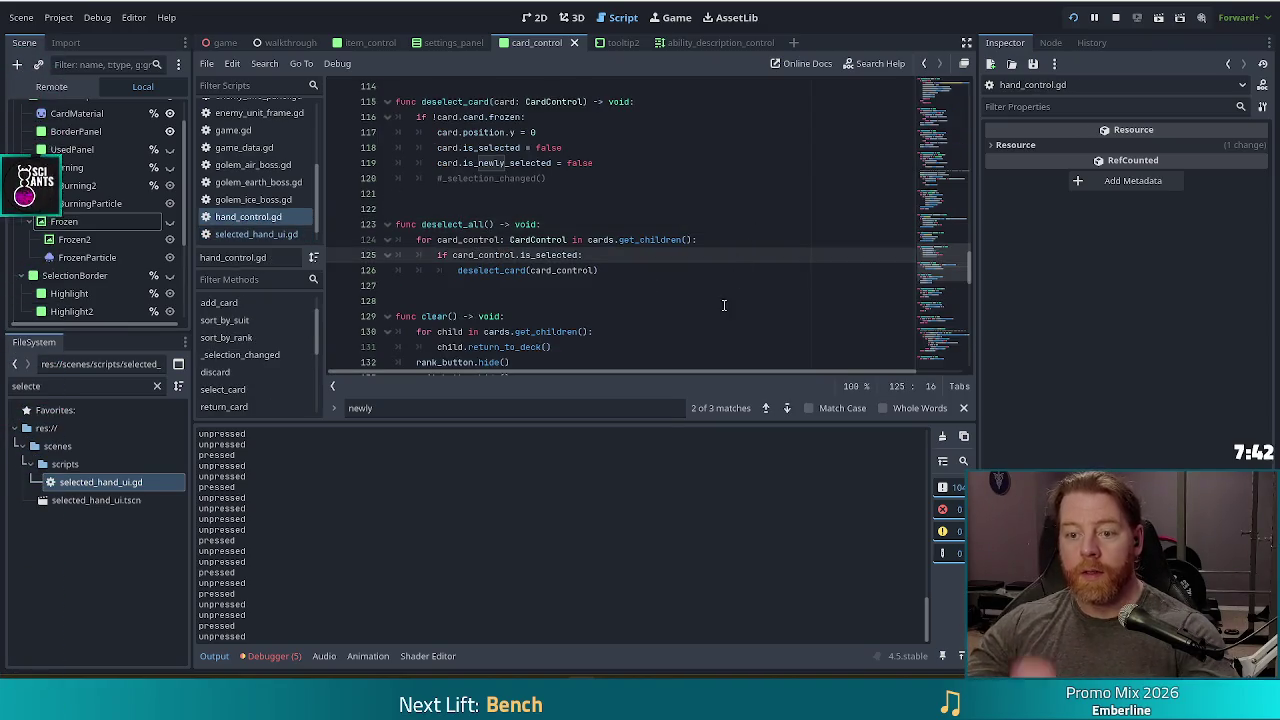
pyautogui.click(633, 254)
pyautogui.click(541, 270)
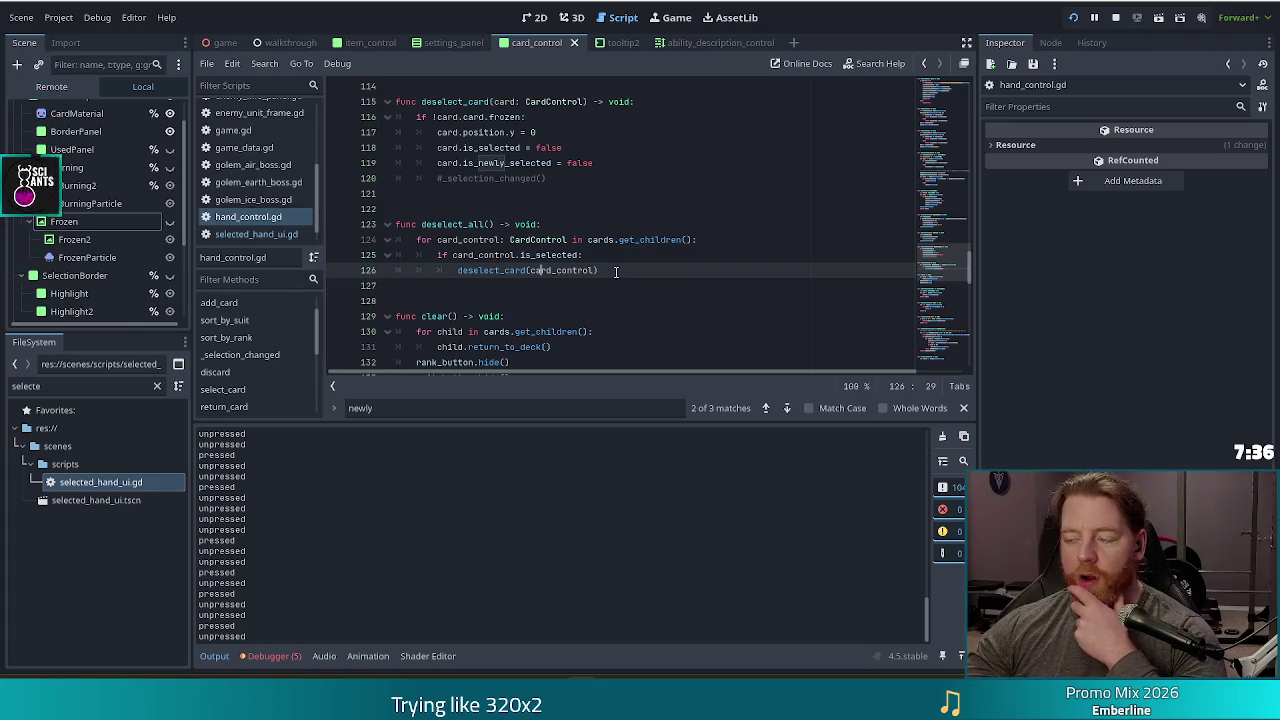
pyautogui.moveTo(584, 272)
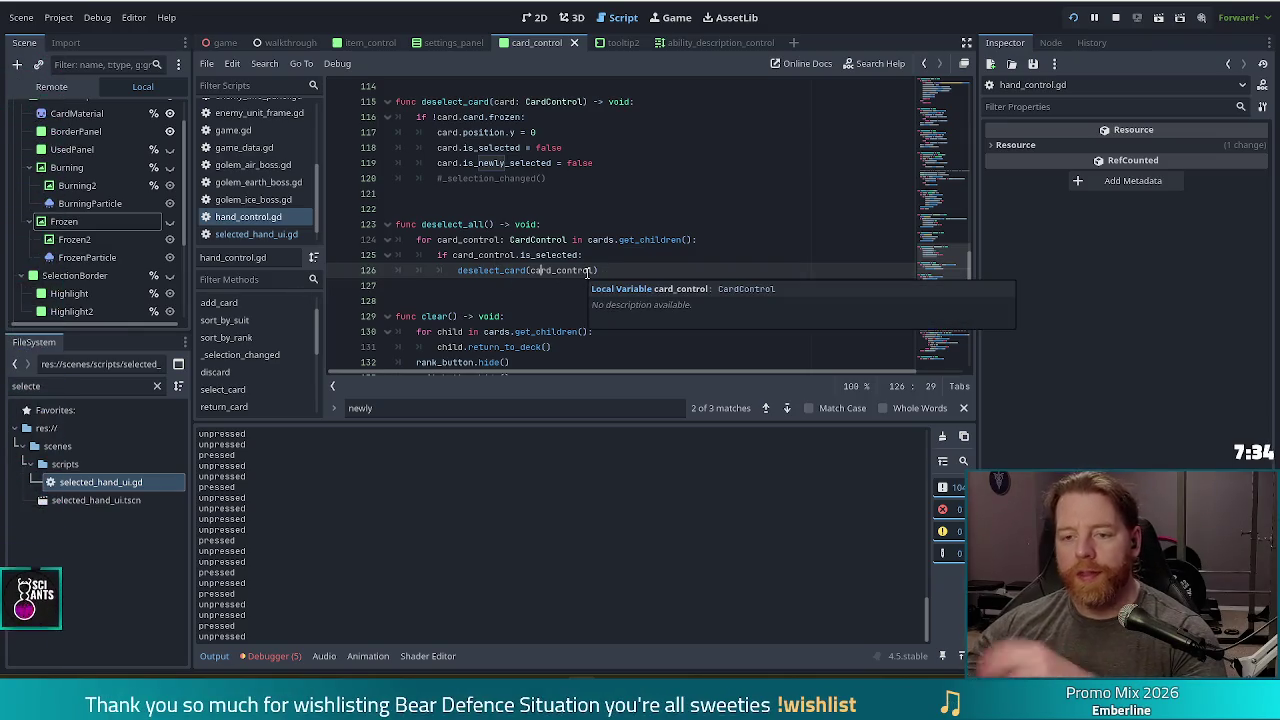
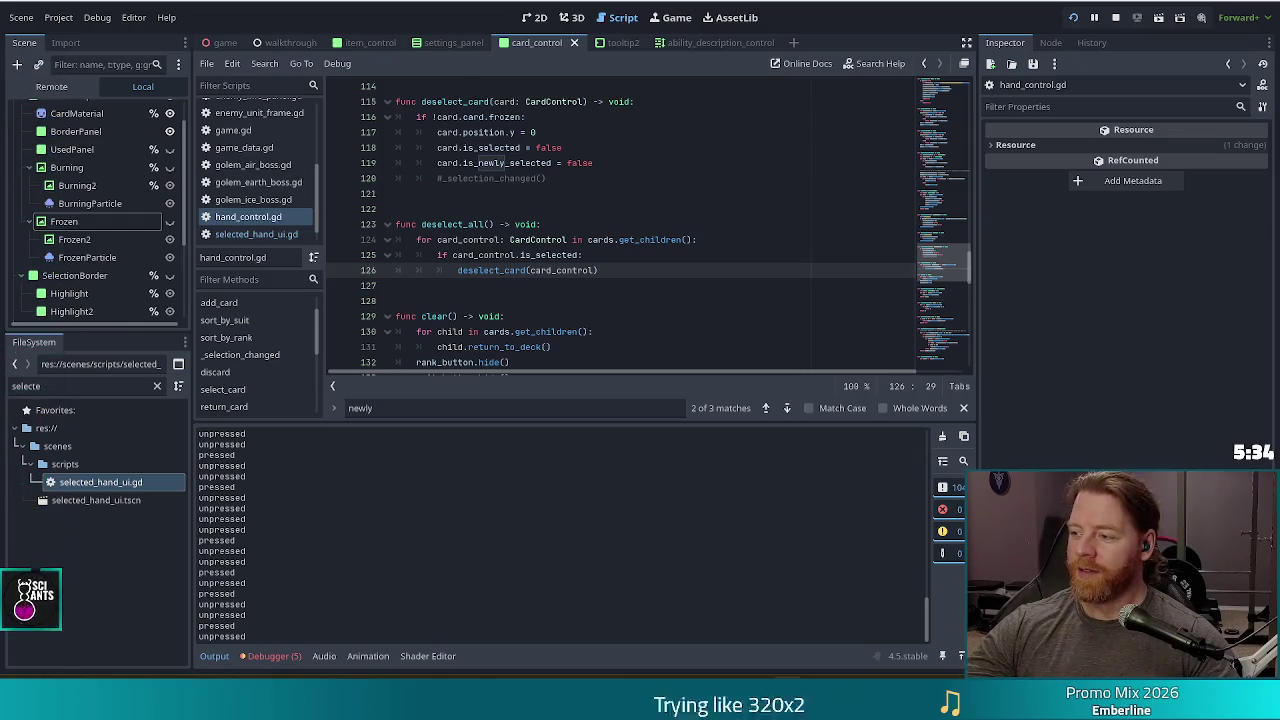
# - Review the deselect_card function and the deselect_all loop in hand_control.gd
pyautogui.click(553, 270)
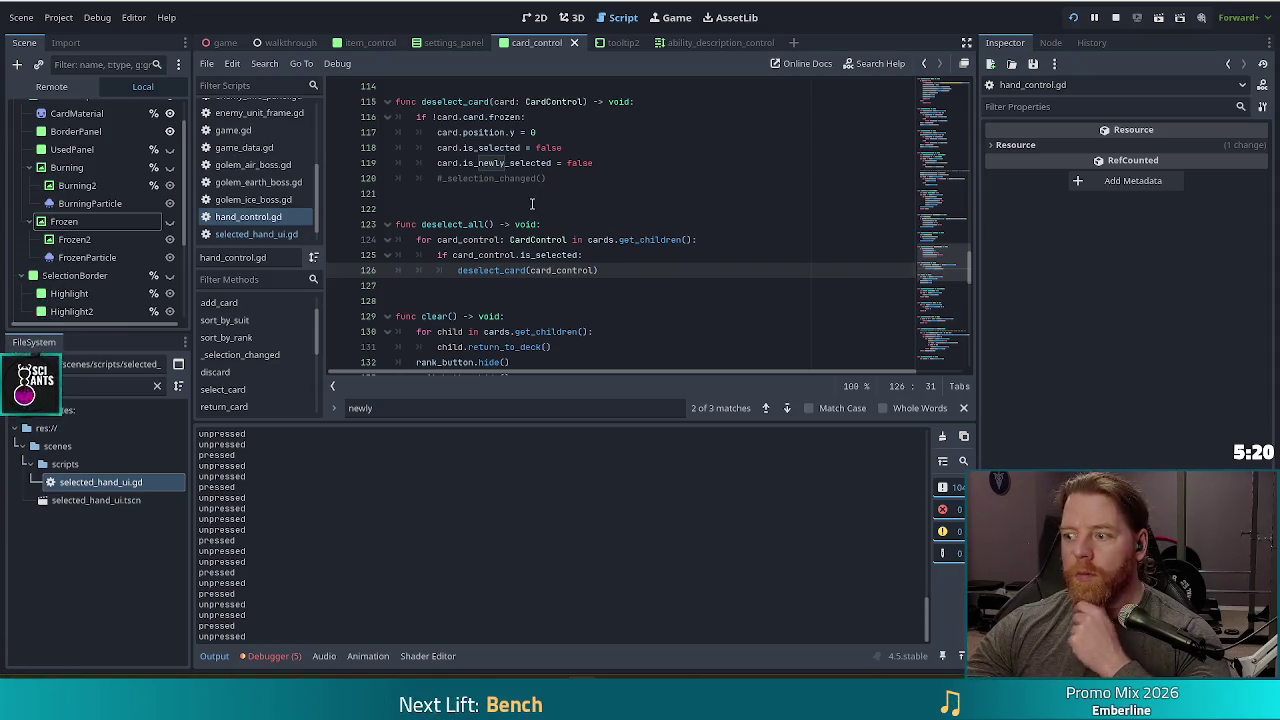
pyautogui.scroll(1, 529, 184)
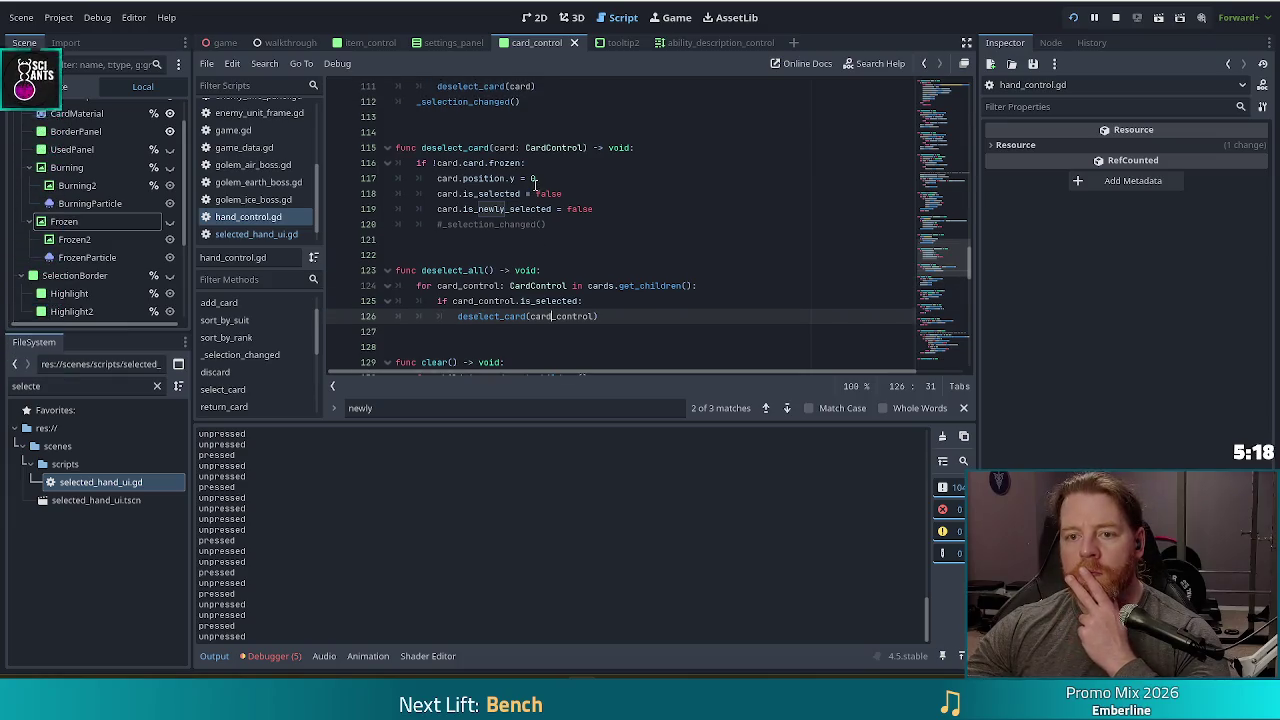
pyautogui.click(601, 191)
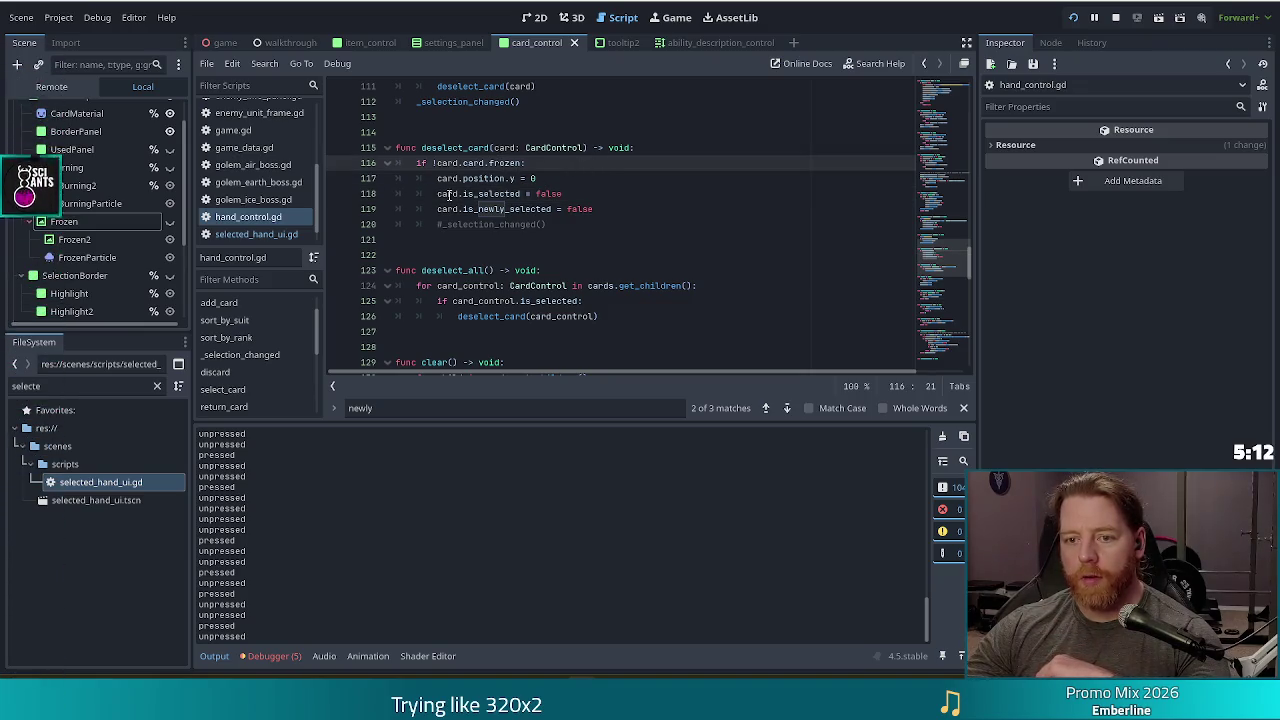
pyautogui.press('Down')
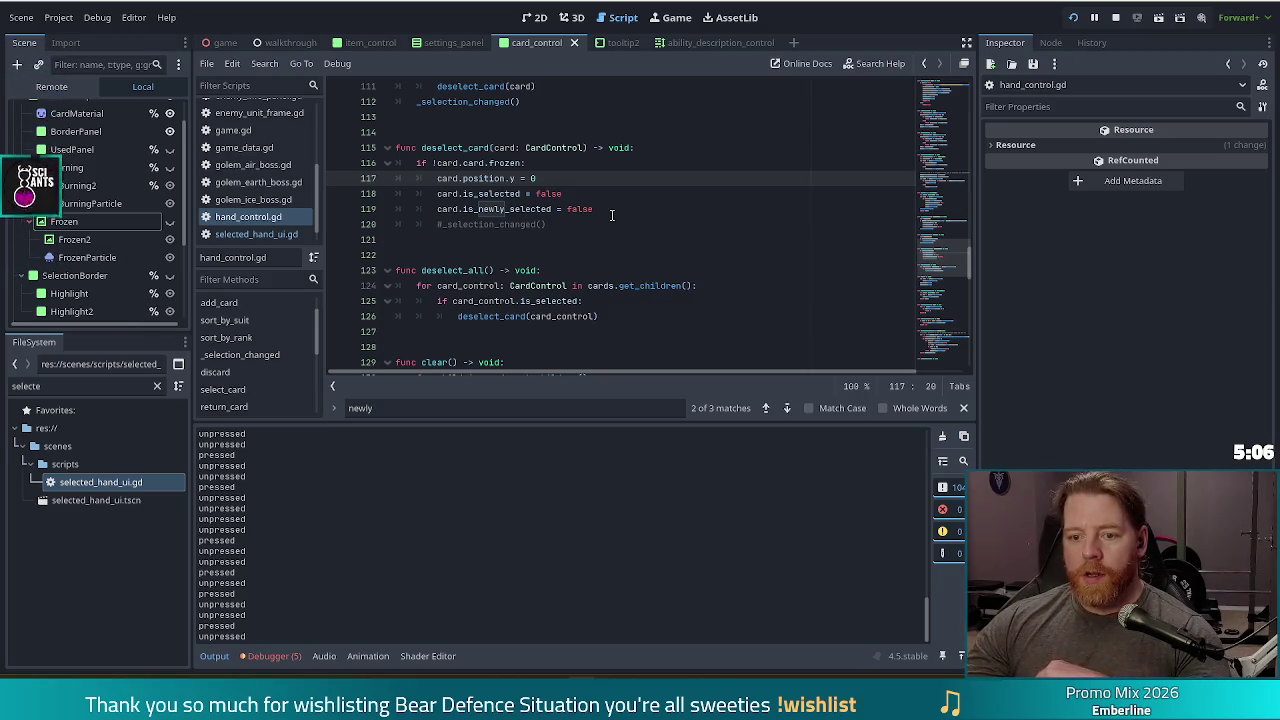
pyautogui.click(537, 316)
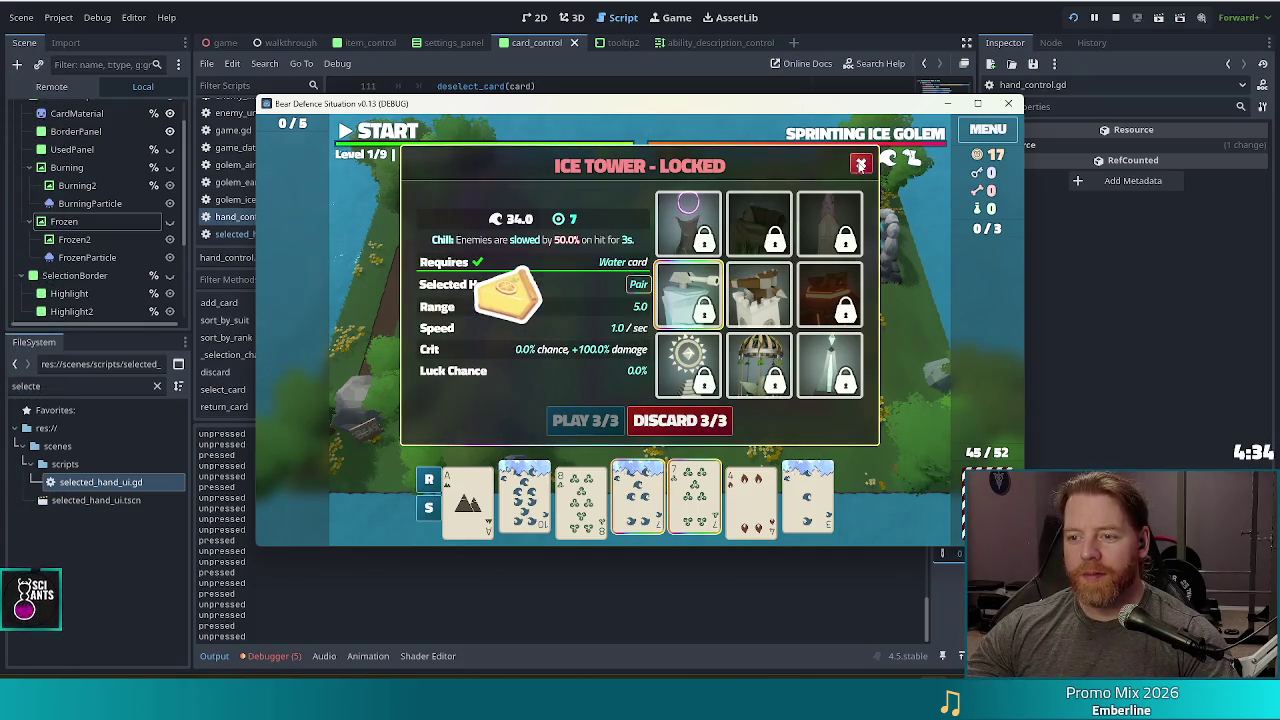
# - Close the Ice Tower panel, test selecting the 7 of Wind card, and stop the game
pyautogui.click(861, 163)
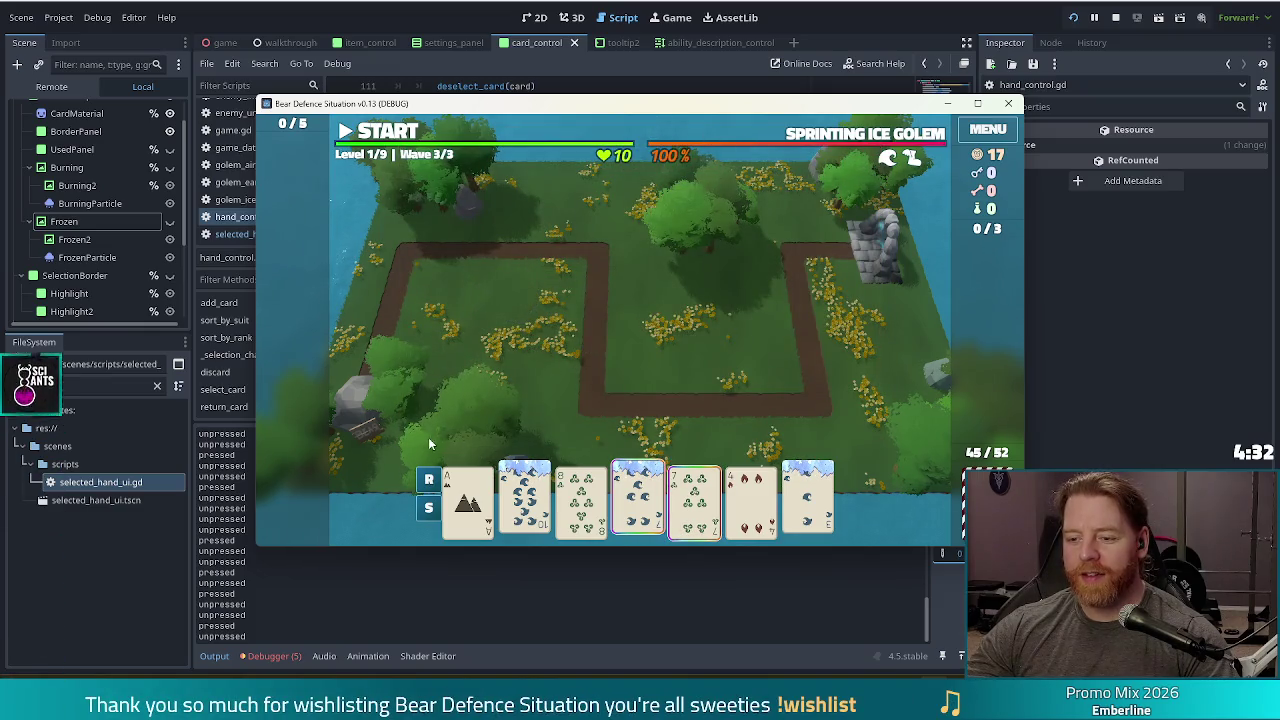
pyautogui.click(695, 512)
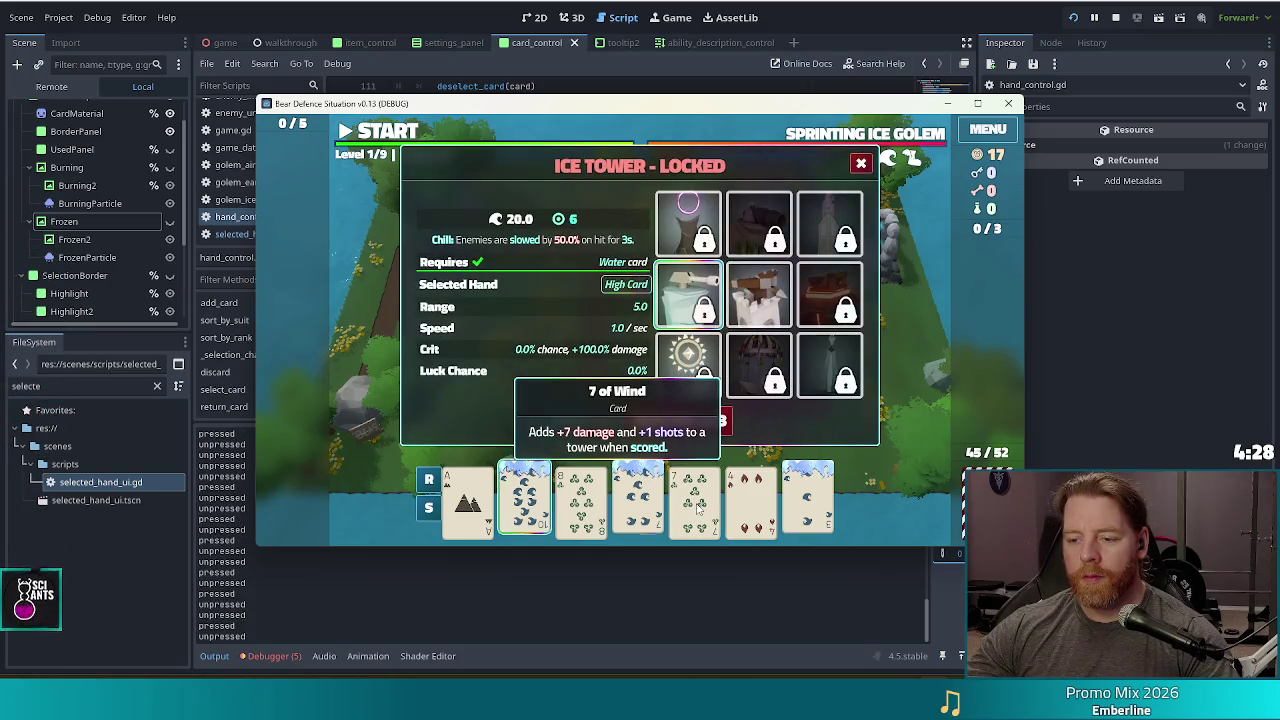
pyautogui.click(697, 510)
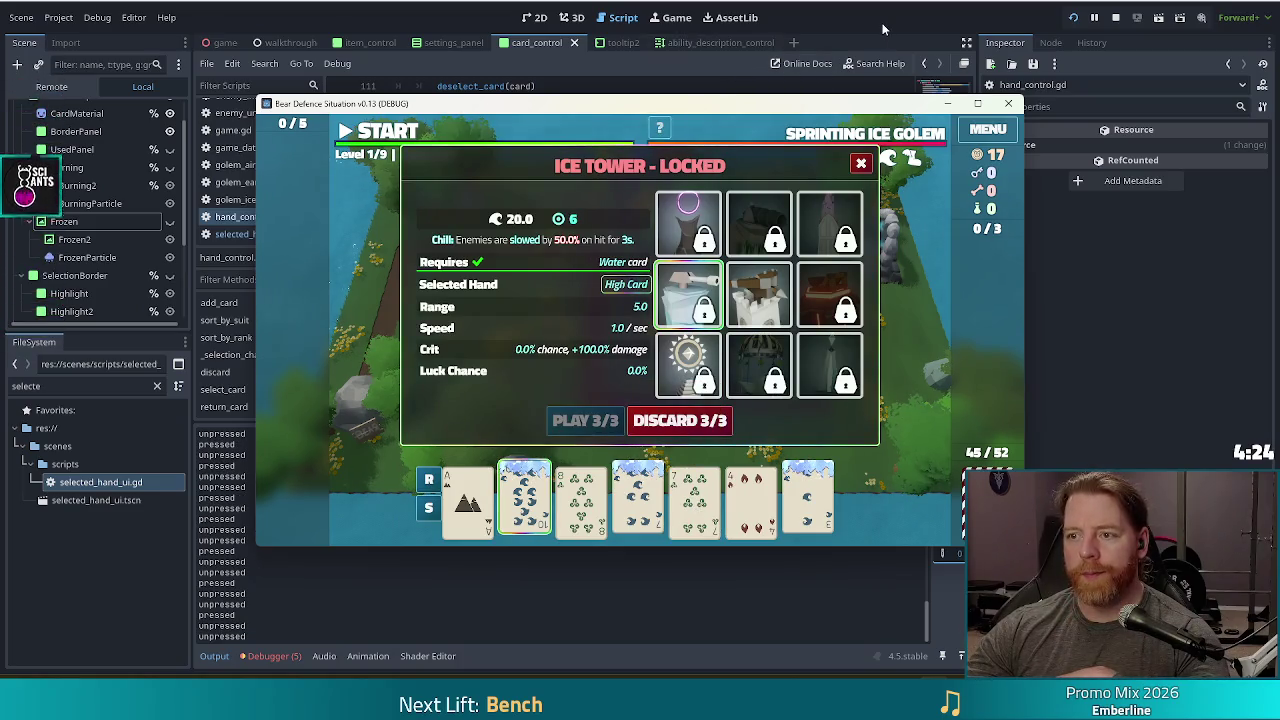
pyautogui.press('F8')
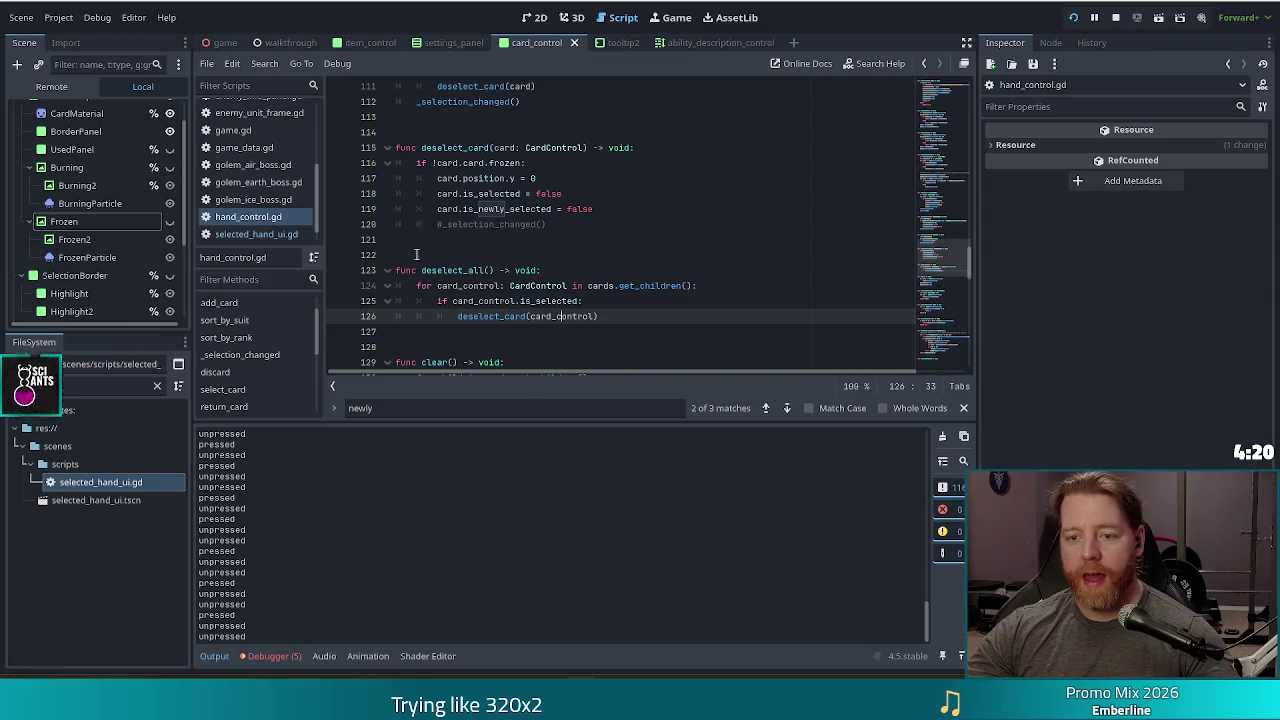
pyautogui.scroll(-4, 545, 280)
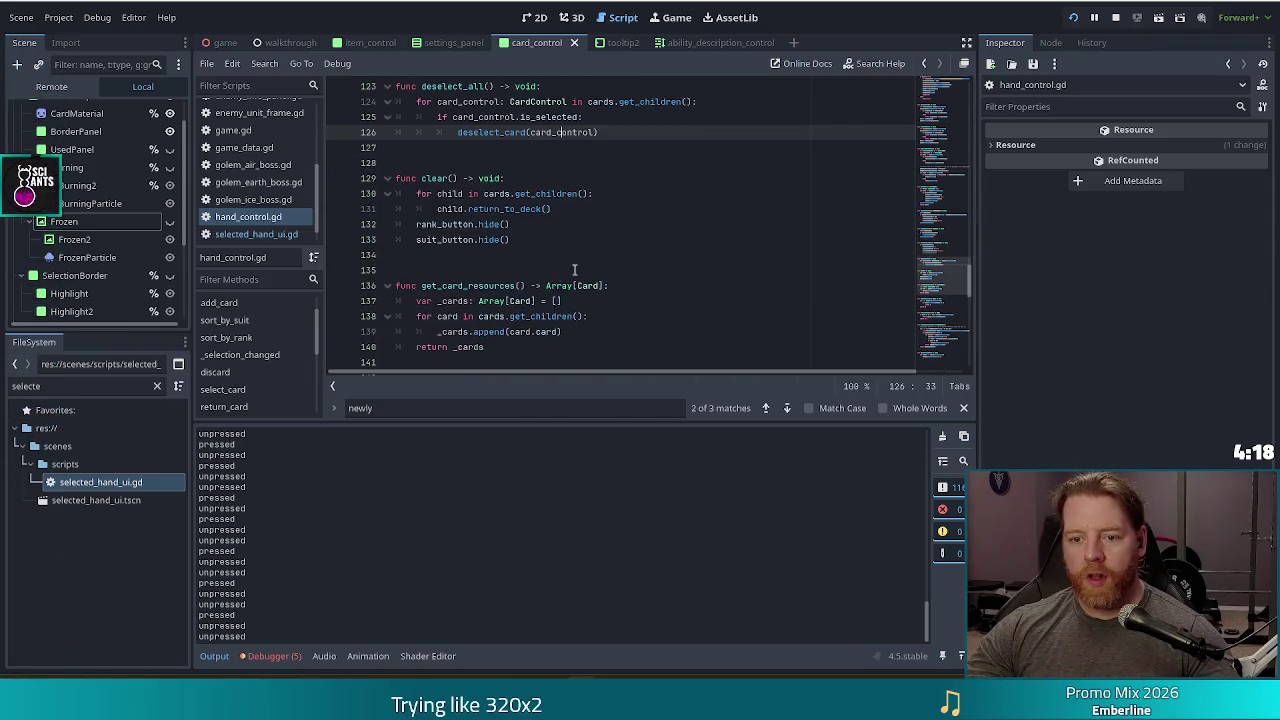
pyautogui.scroll(-2, 628, 265)
pyautogui.click(547, 224)
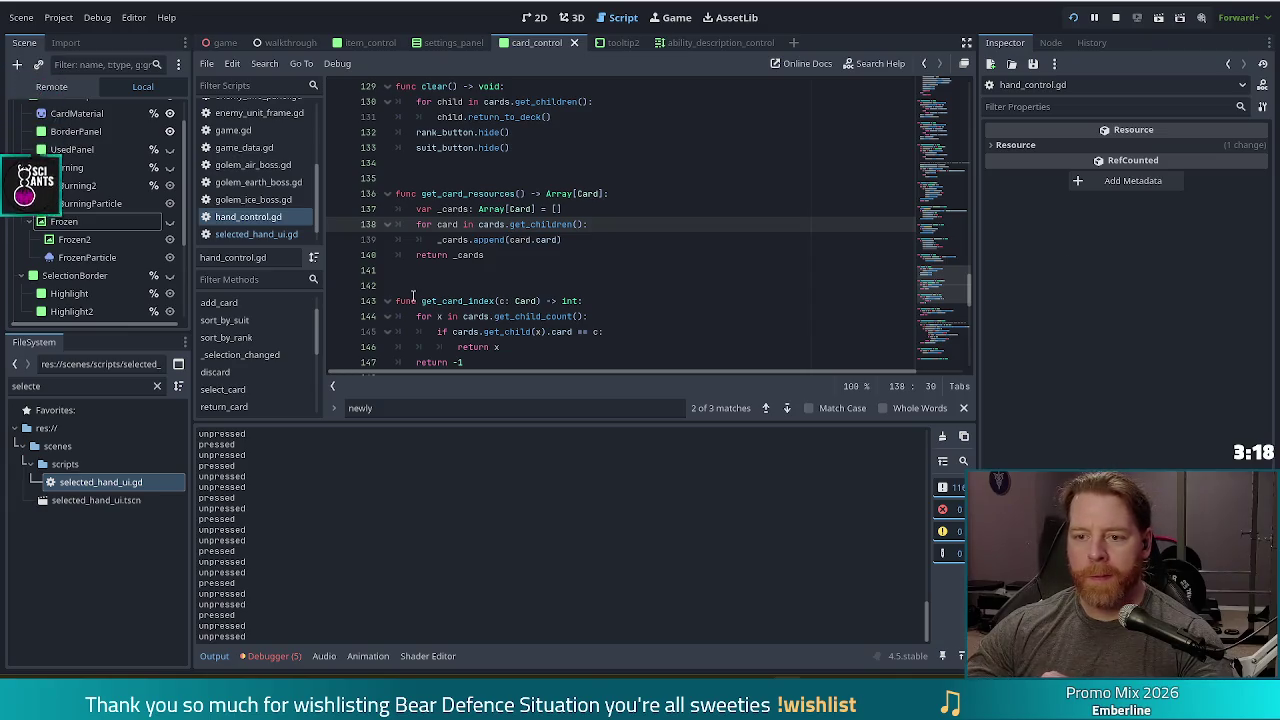
pyautogui.press('Down')
pyautogui.press('Down')
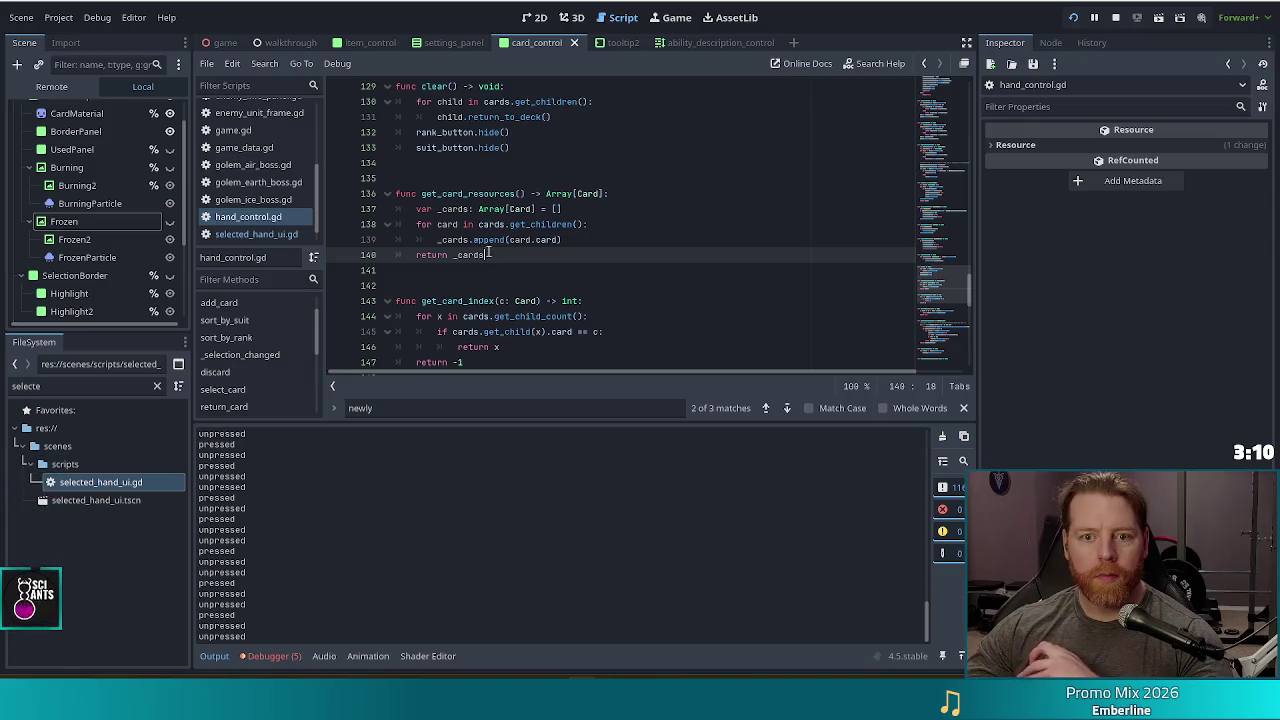
pyautogui.scroll(4, 251, 203)
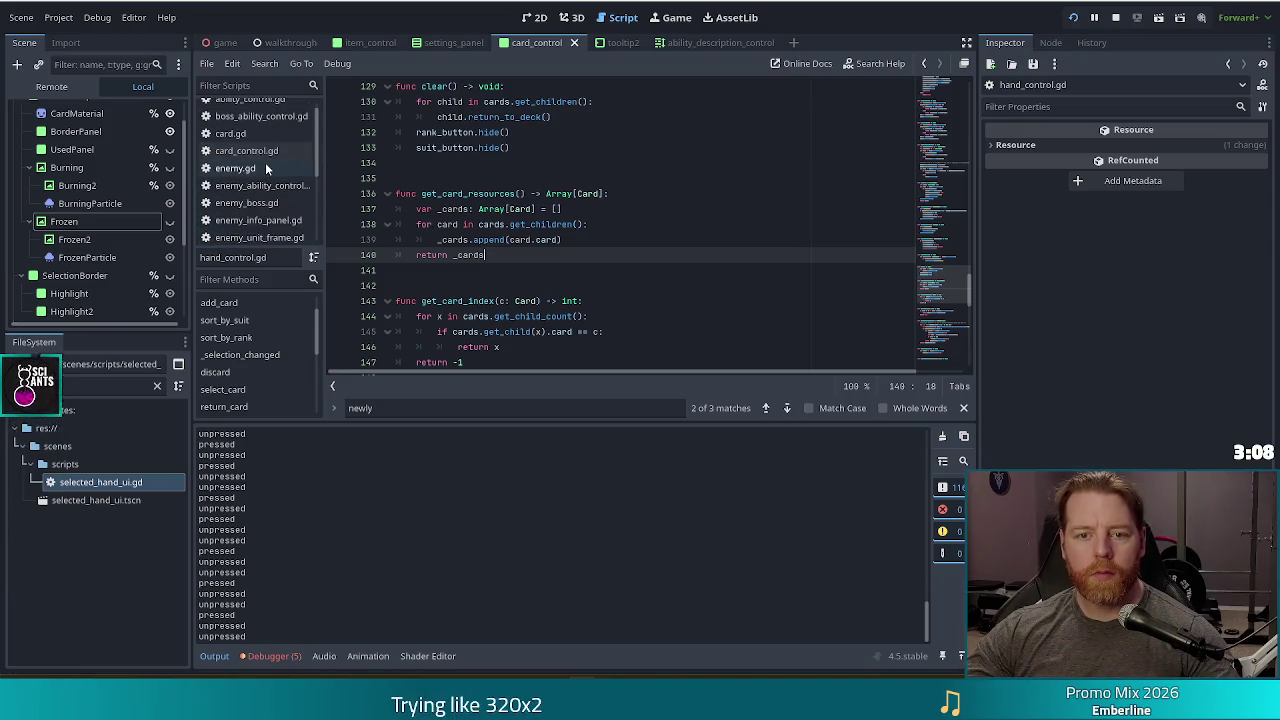
# - Search card_control.gd for 'border', then view the card_control scene in the 2D workspace
pyautogui.click(246, 150)
pyautogui.hotkey('ctrl', 'f')
pyautogui.write('border')
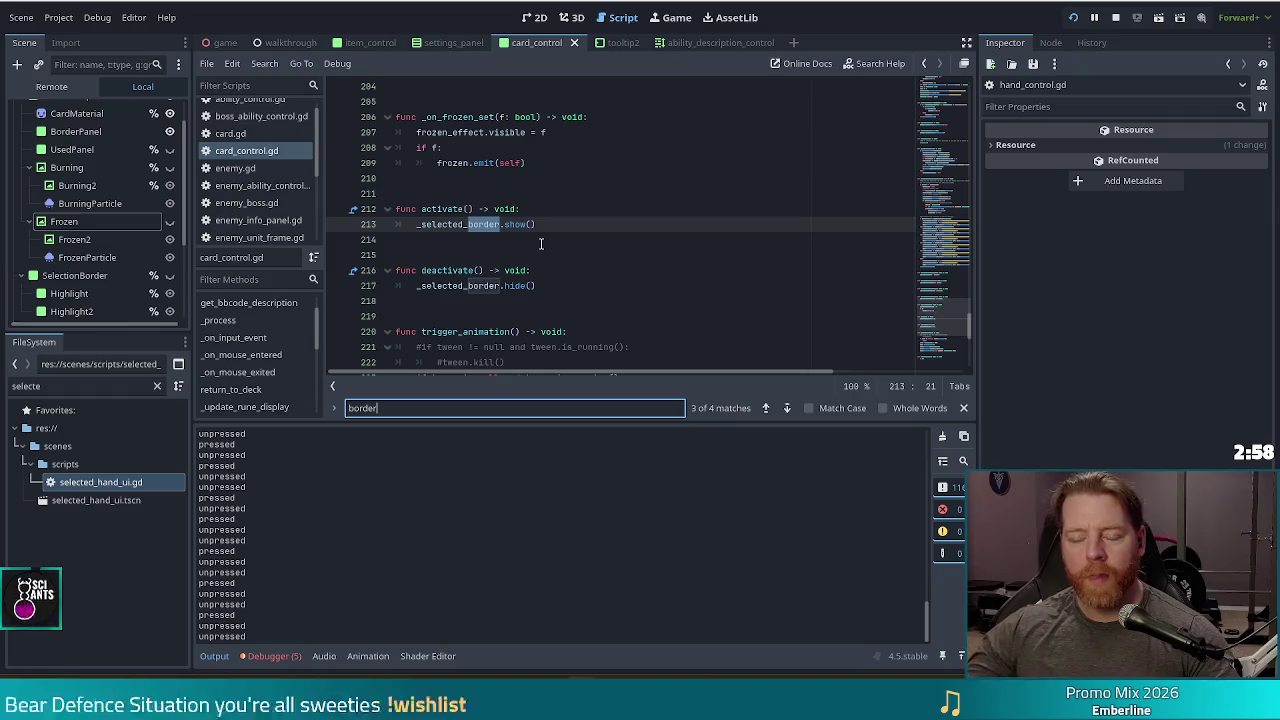
pyautogui.click(533, 17)
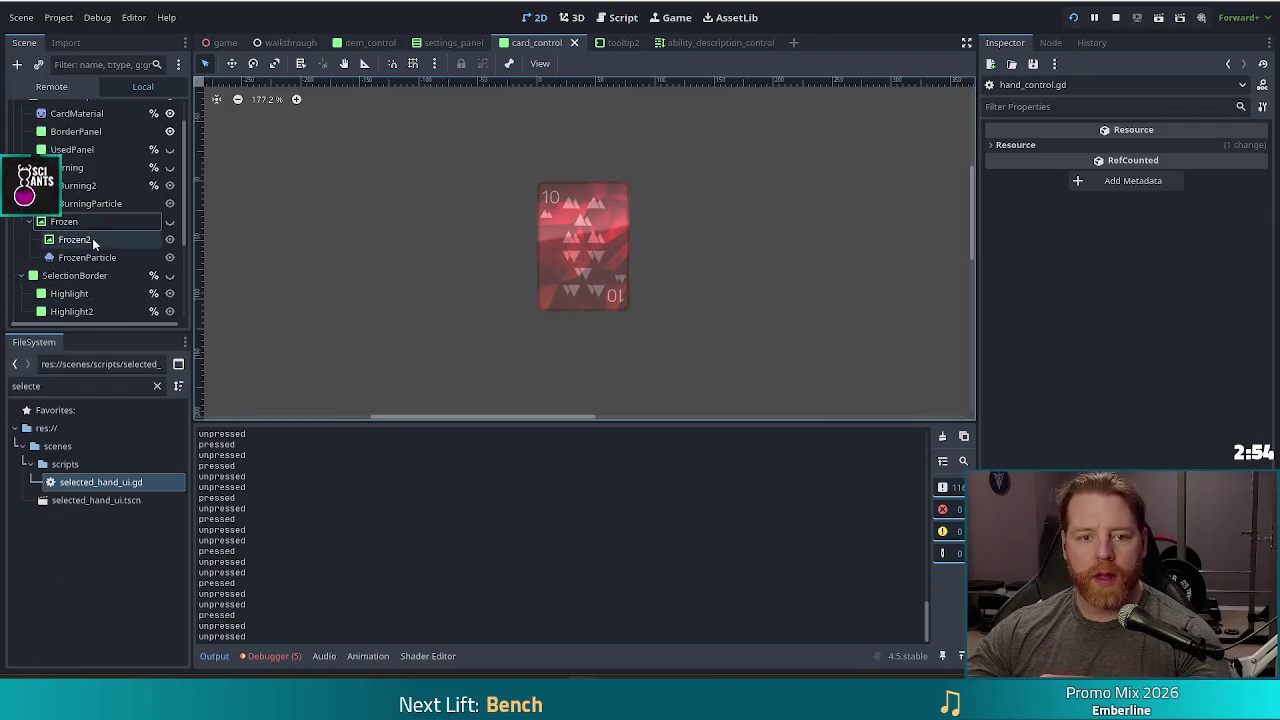
# - Show then hide SelectionBorder, save the card_control scene, and return to card_control.gd
pyautogui.scroll(-1, 110, 245)
pyautogui.click(169, 250)
pyautogui.click(170, 255)
pyautogui.hotkey('ctrl', 's')
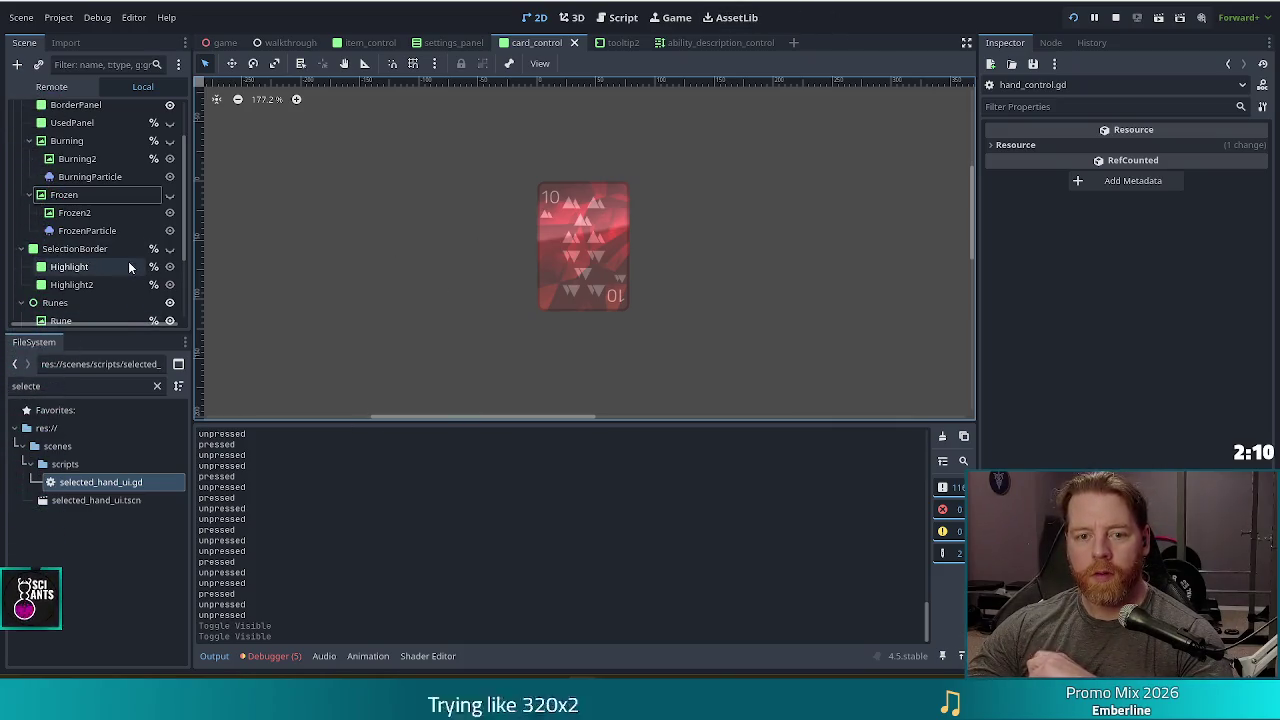
pyautogui.hotkey('ctrl', 'F3')
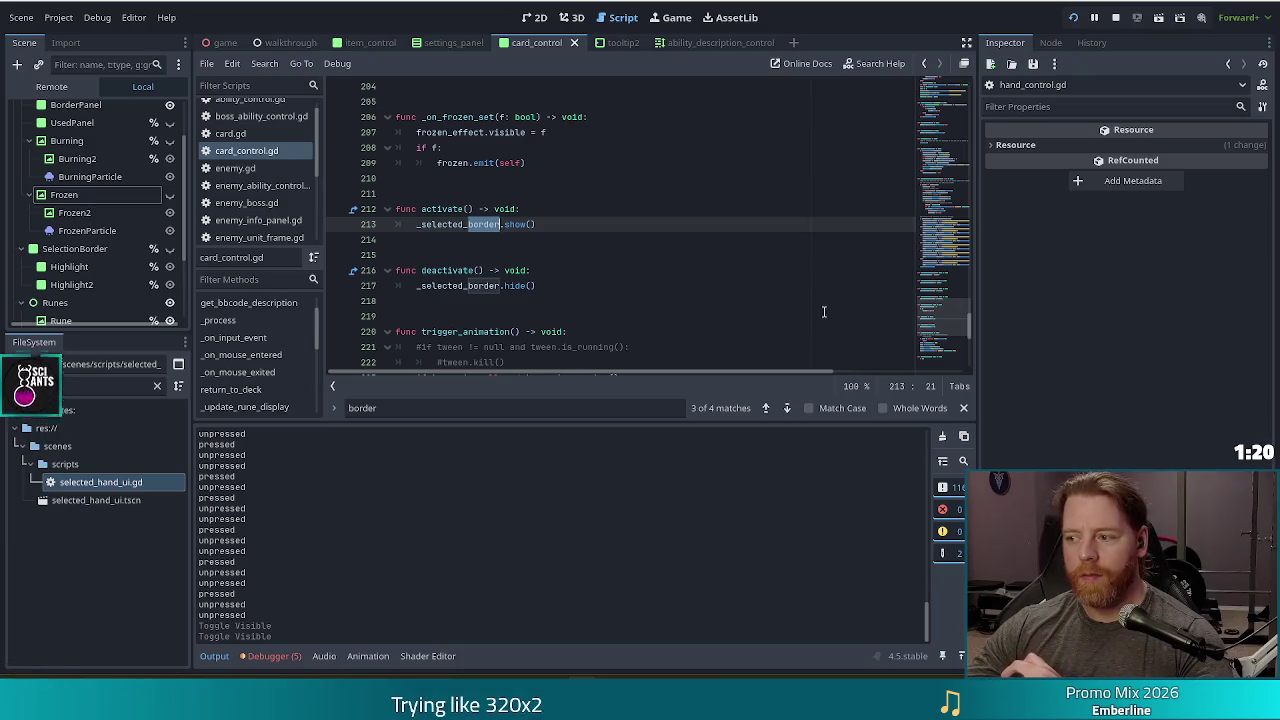
# - Open hand_control.gd and jump to deselect_card through the Filter Methods list
pyautogui.click(557, 284)
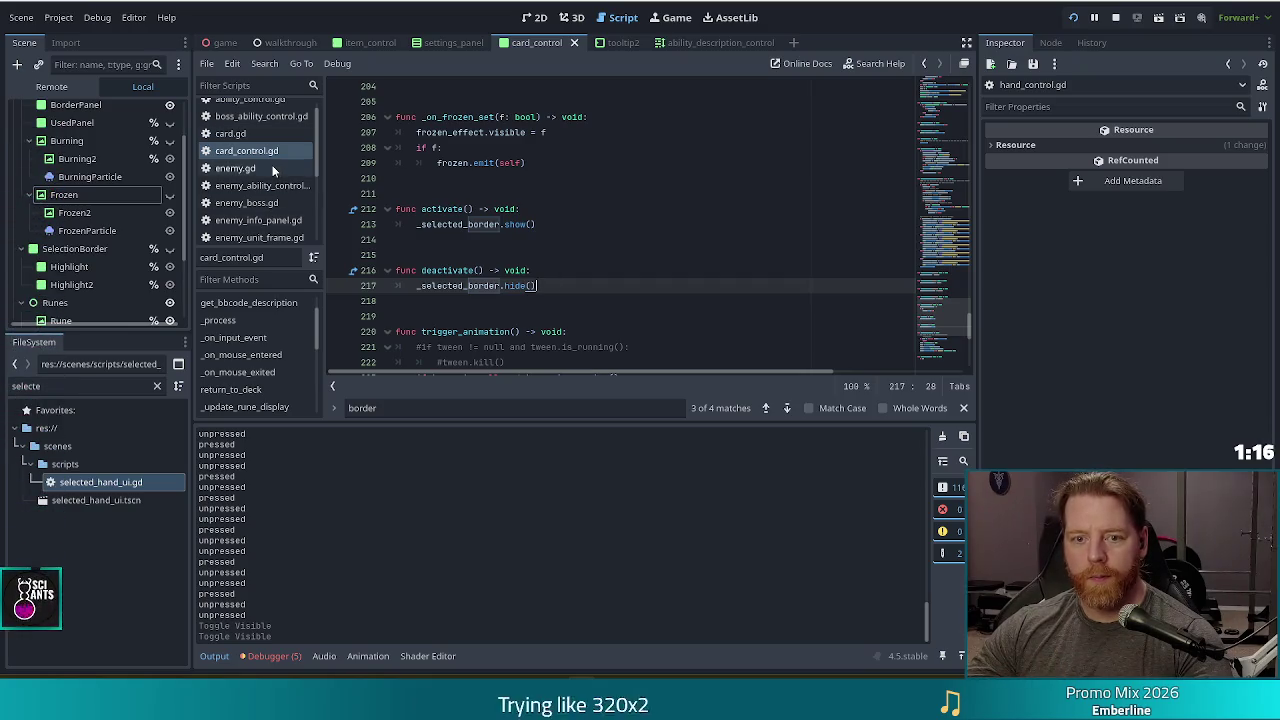
pyautogui.scroll(-2, 297, 202)
pyautogui.scroll(-2, 297, 200)
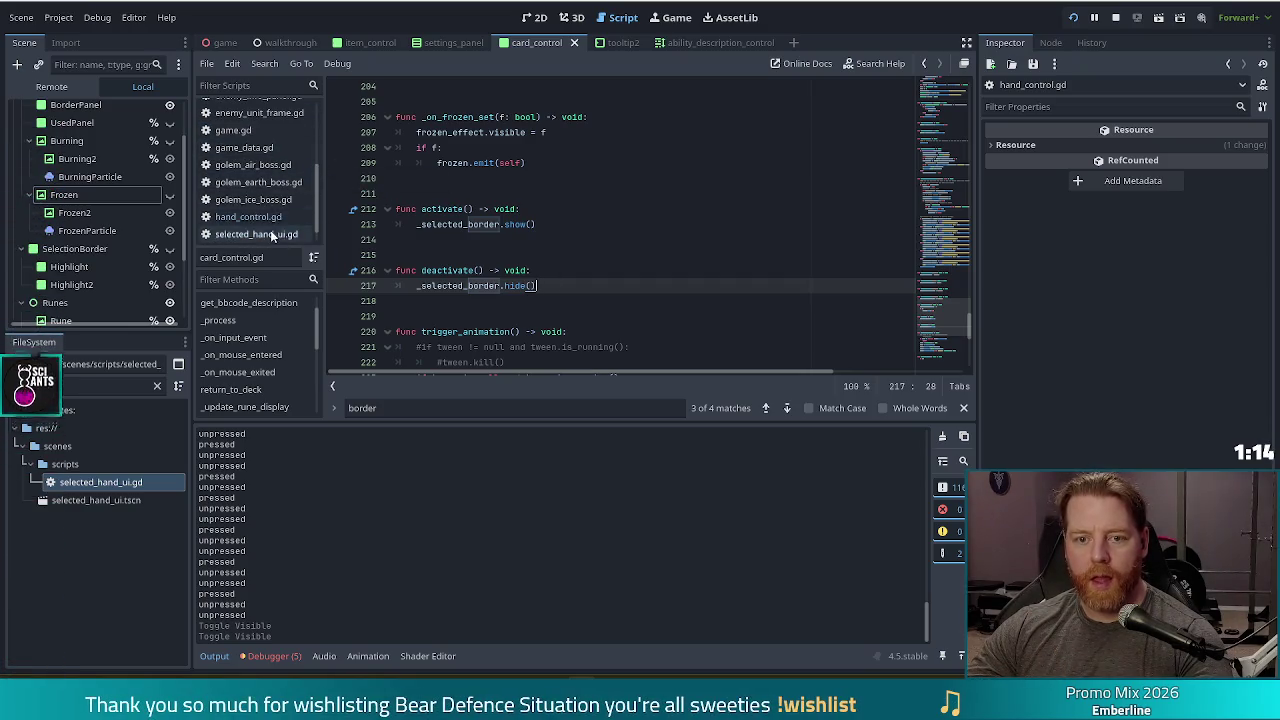
pyautogui.click(248, 216)
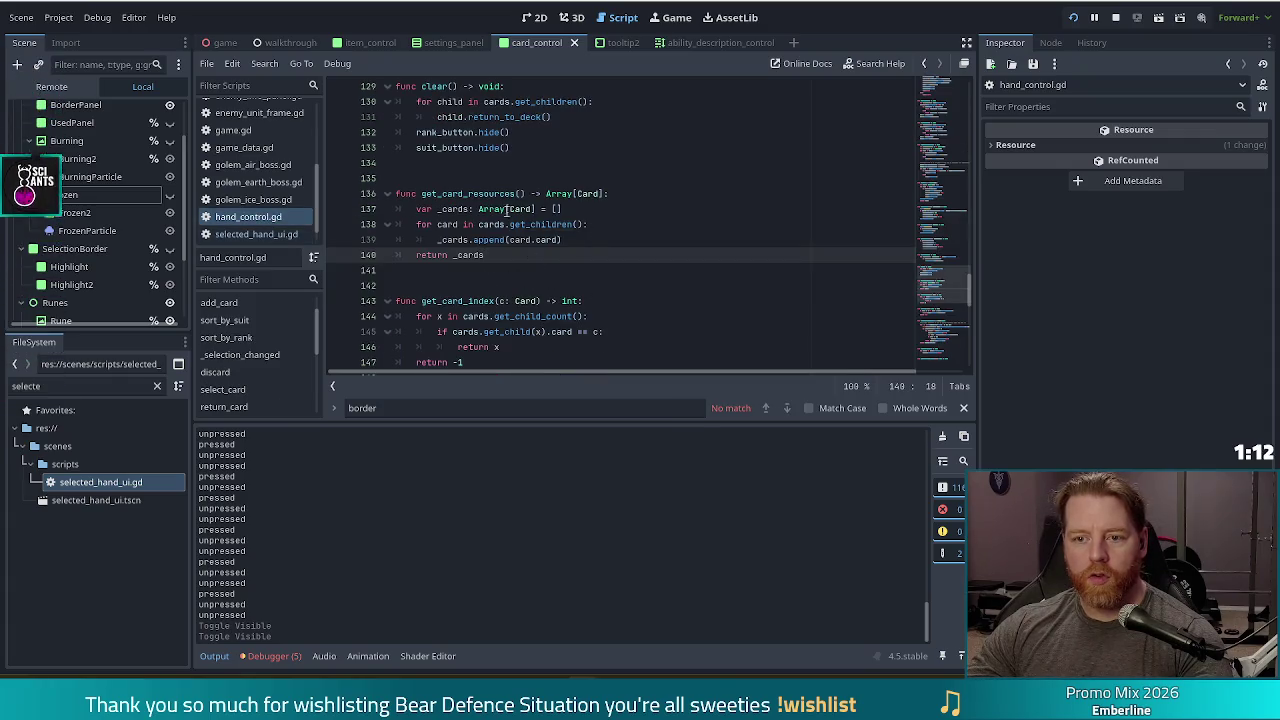
pyautogui.scroll(-3, 240, 360)
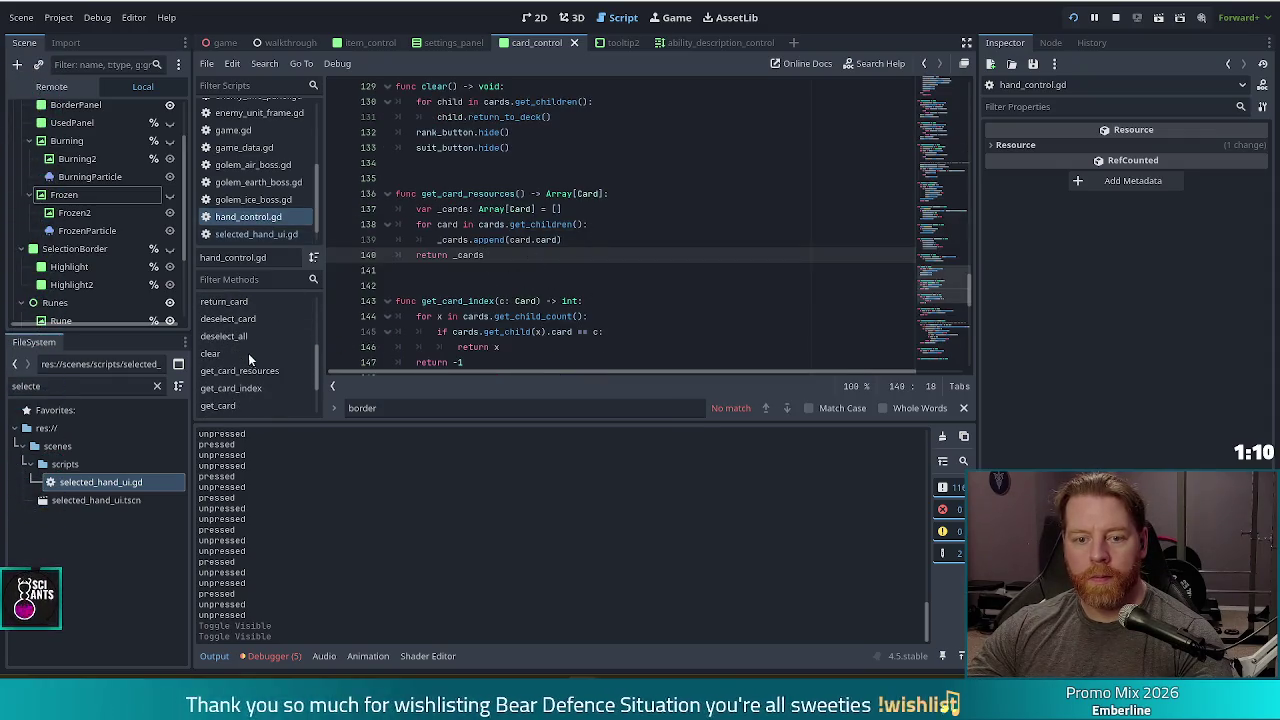
pyautogui.click(248, 320)
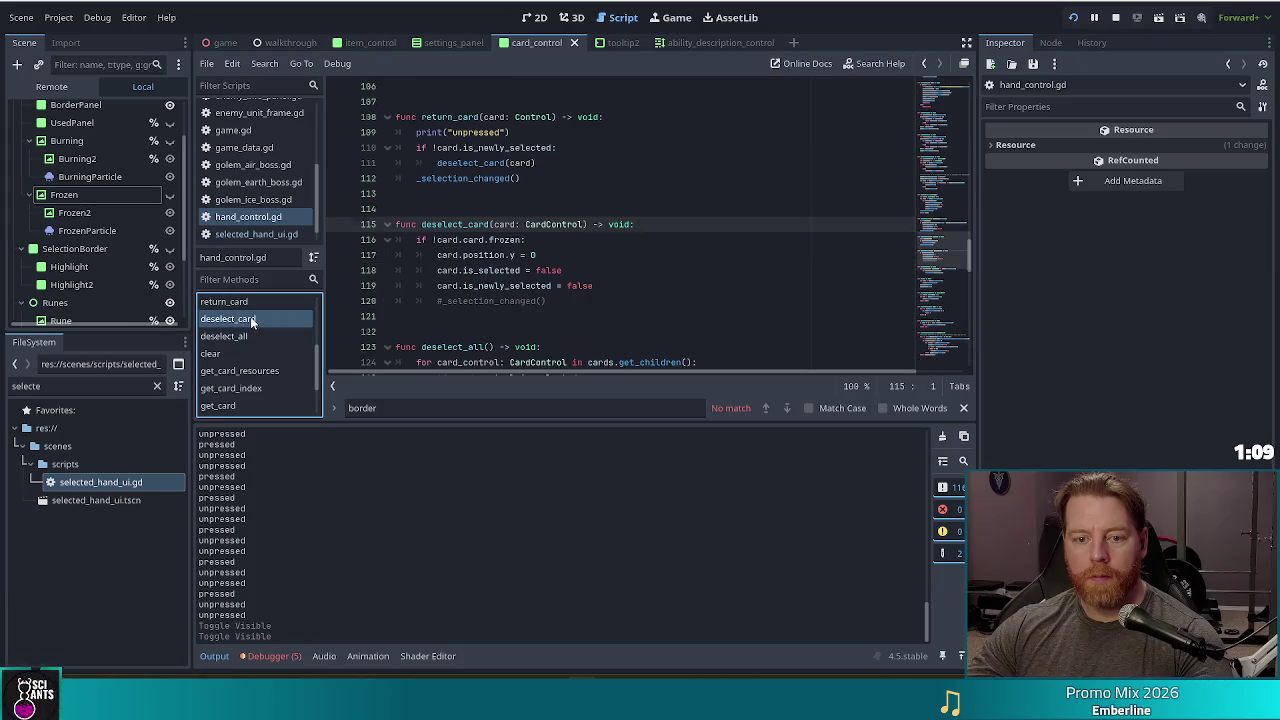
pyautogui.click(511, 241)
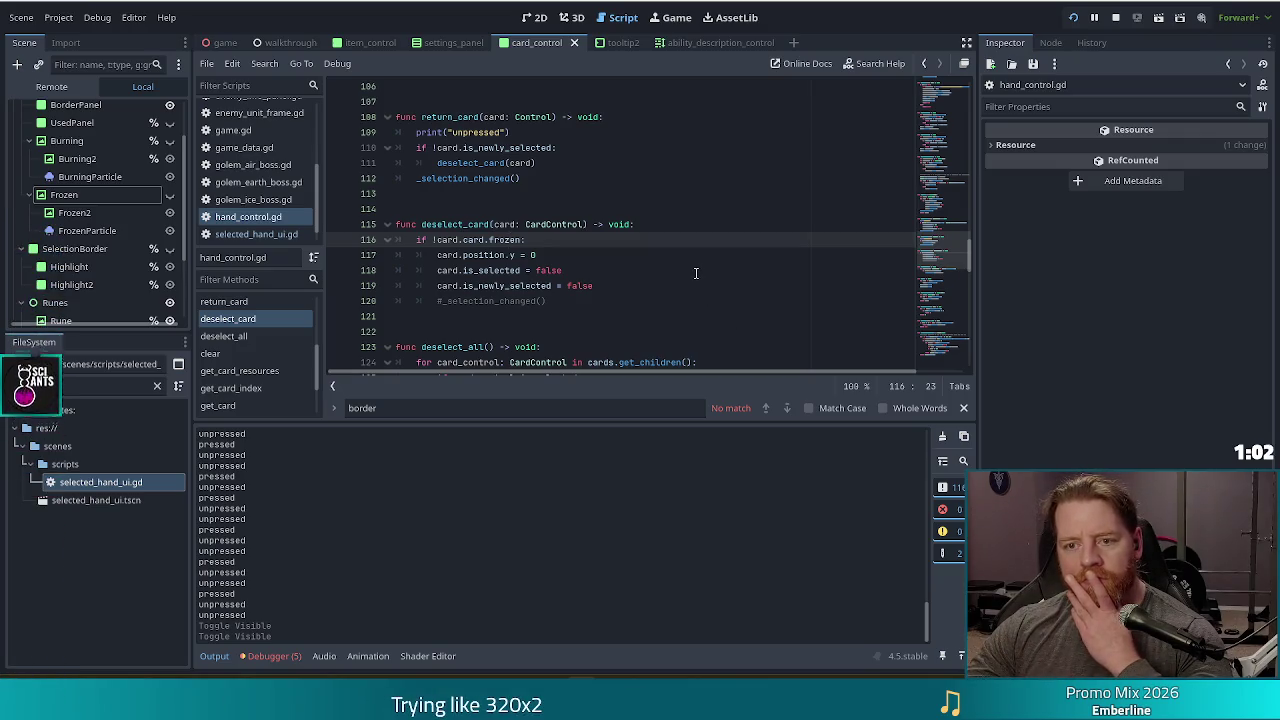
pyautogui.click(638, 273)
pyautogui.hotkey('ctrl', 'f')
pyautogui.write('deact')
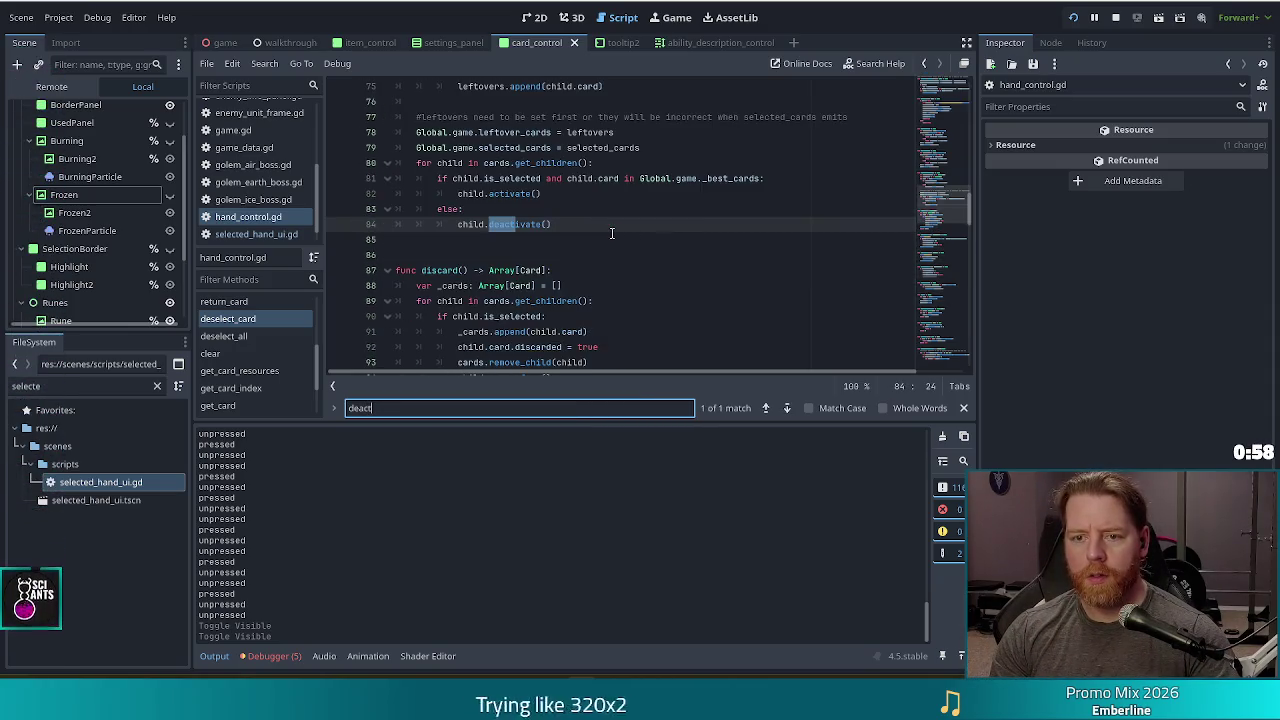
pyautogui.scroll(4, 590, 244)
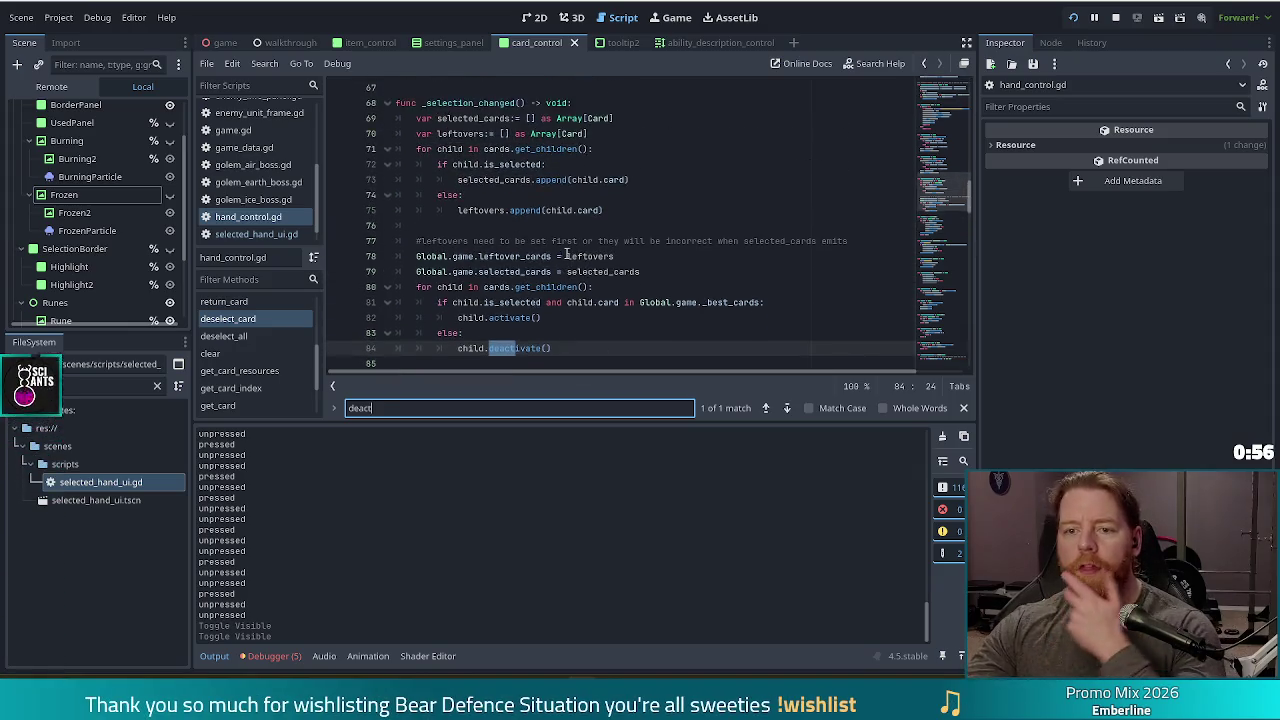
pyautogui.scroll(-3, 566, 254)
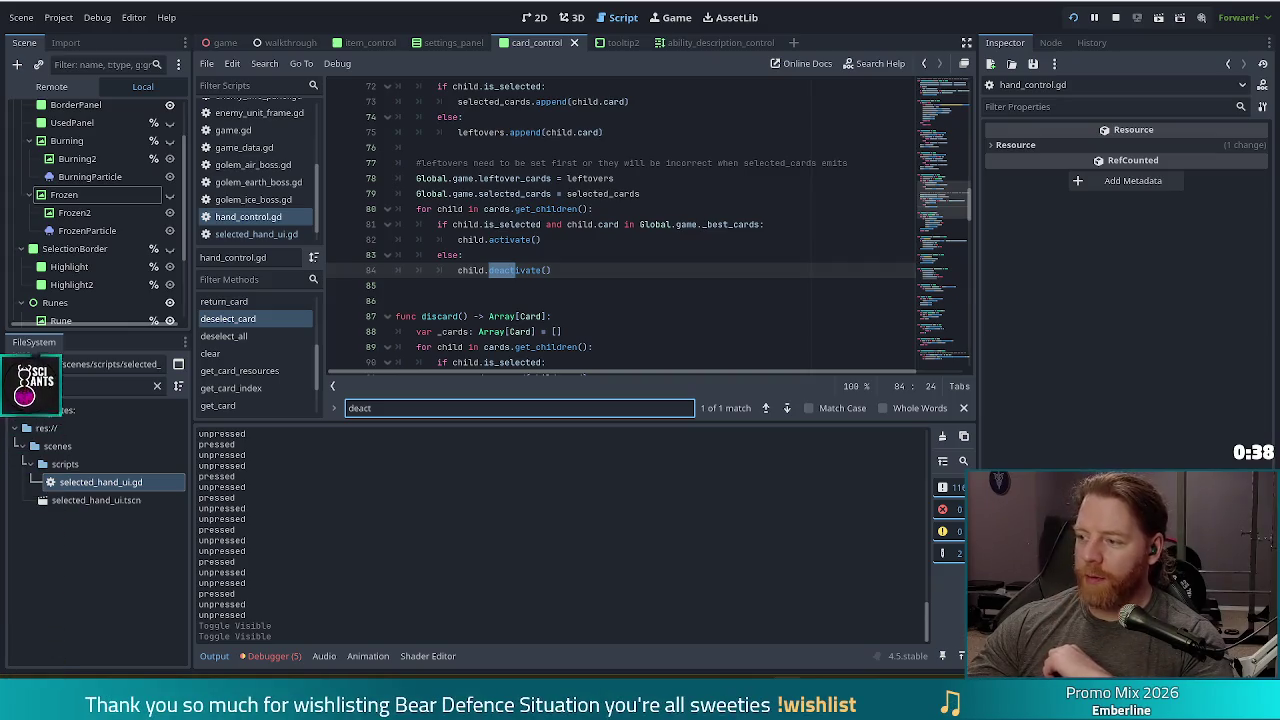
pyautogui.click(566, 269)
pyautogui.scroll(2, 590, 260)
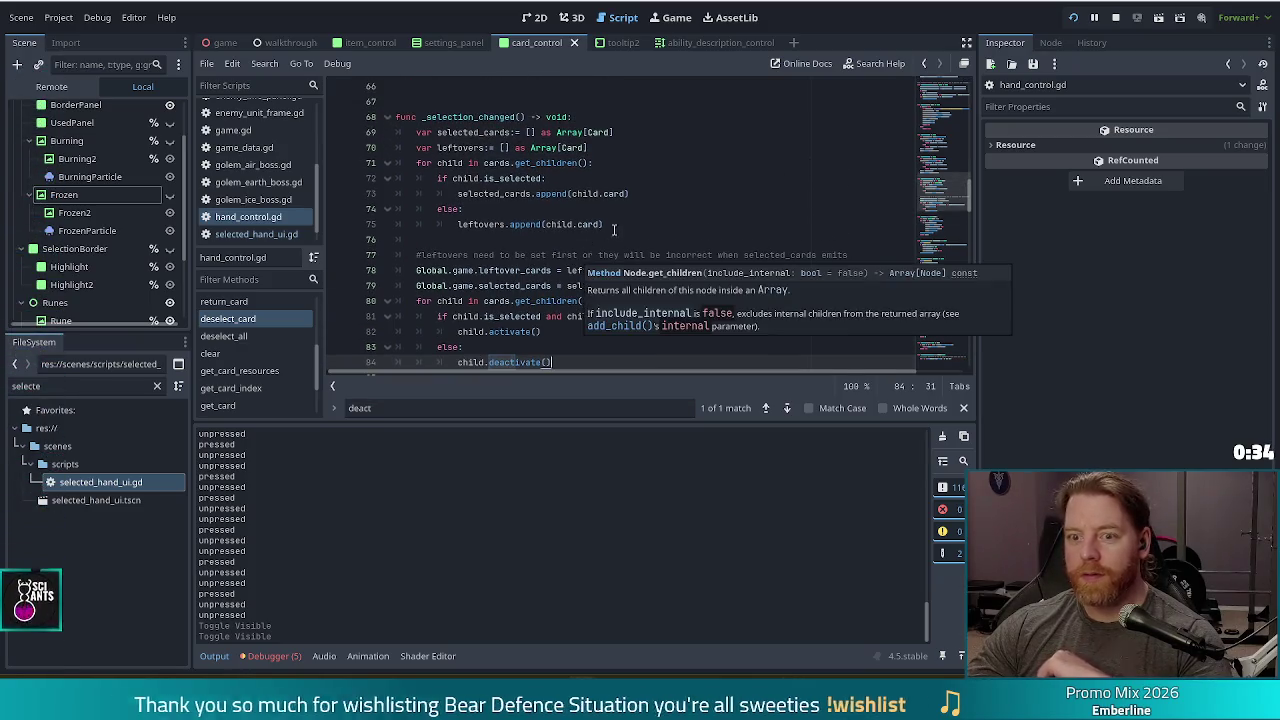
pyautogui.scroll(-1, 585, 233)
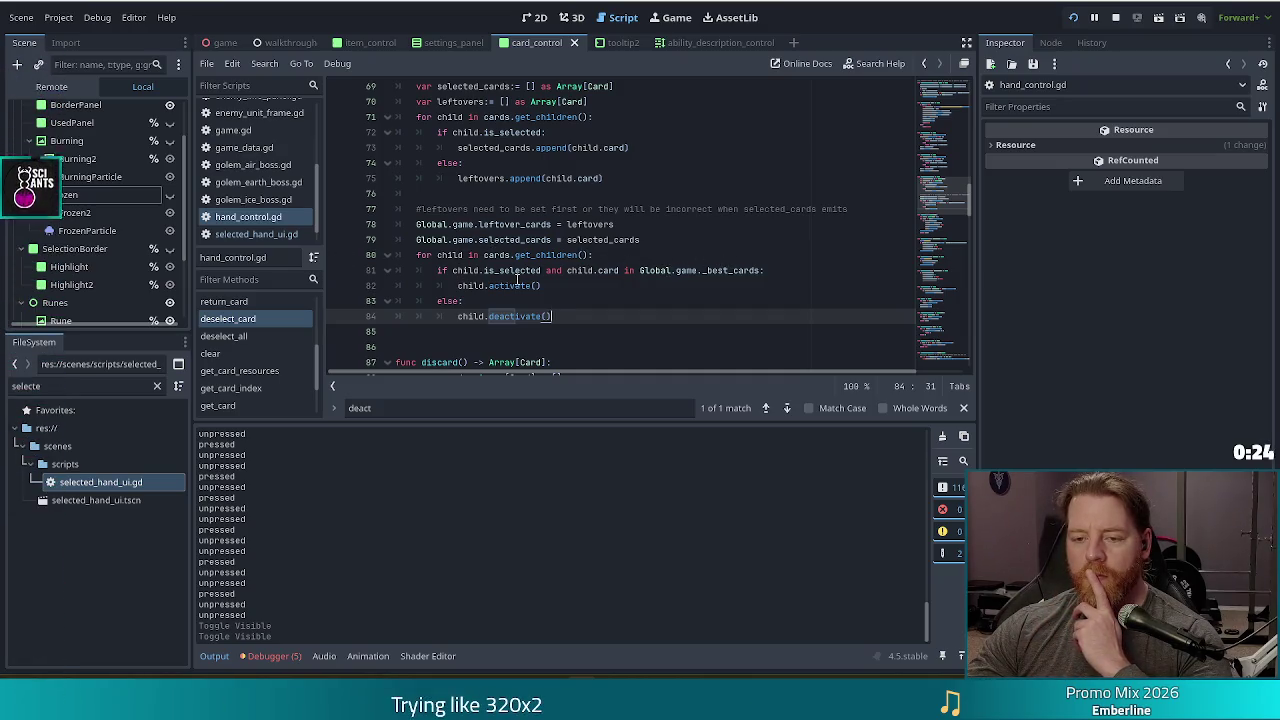
pyautogui.click(516, 285)
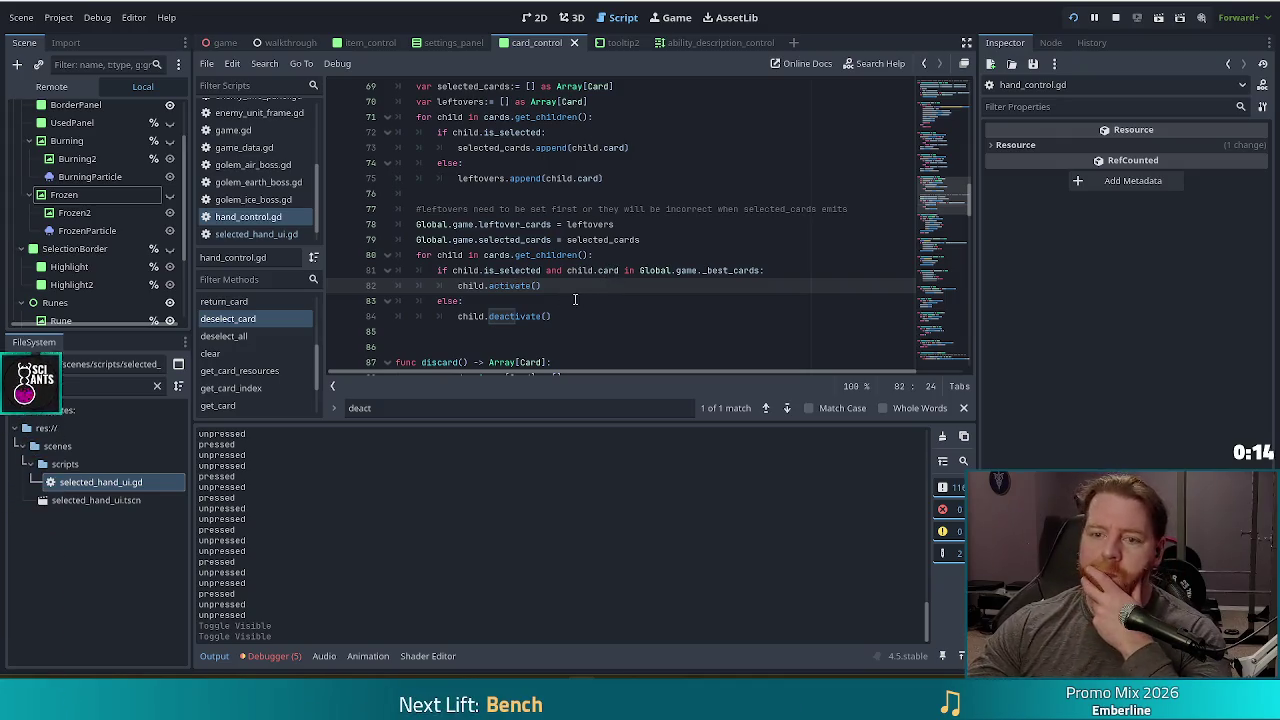
pyautogui.scroll(1, 577, 300)
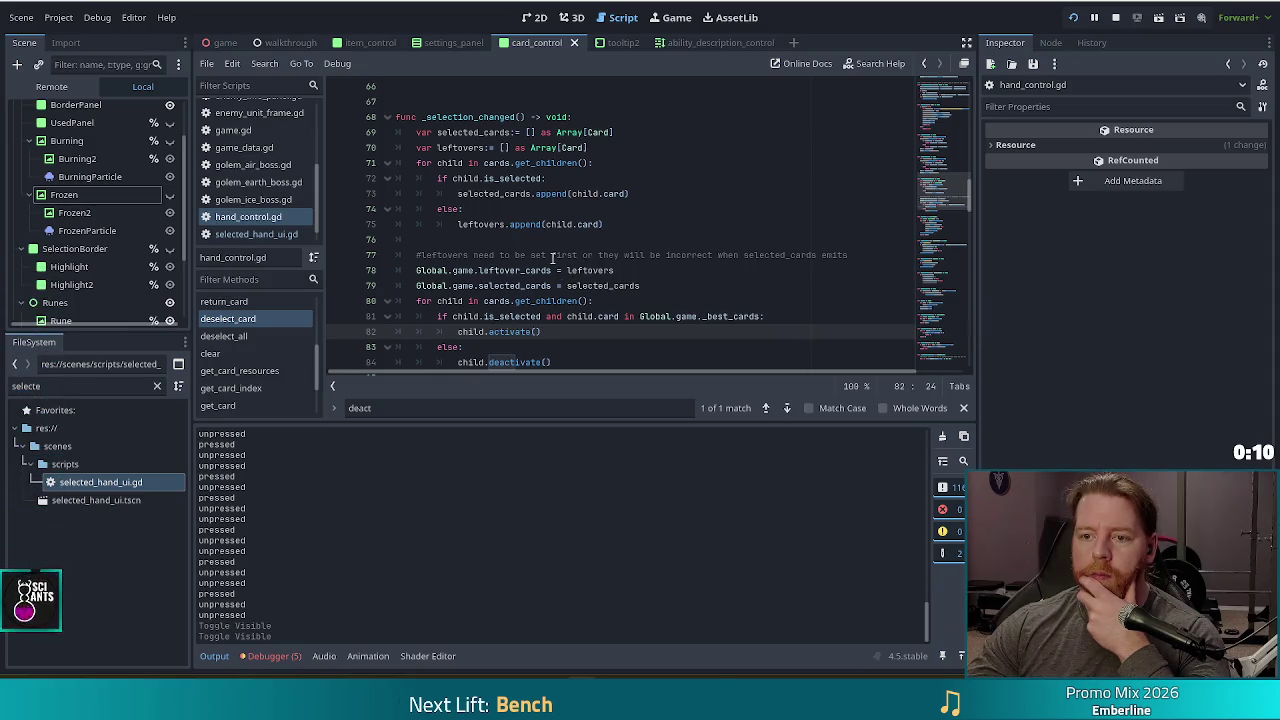
pyautogui.scroll(-3, 600, 230)
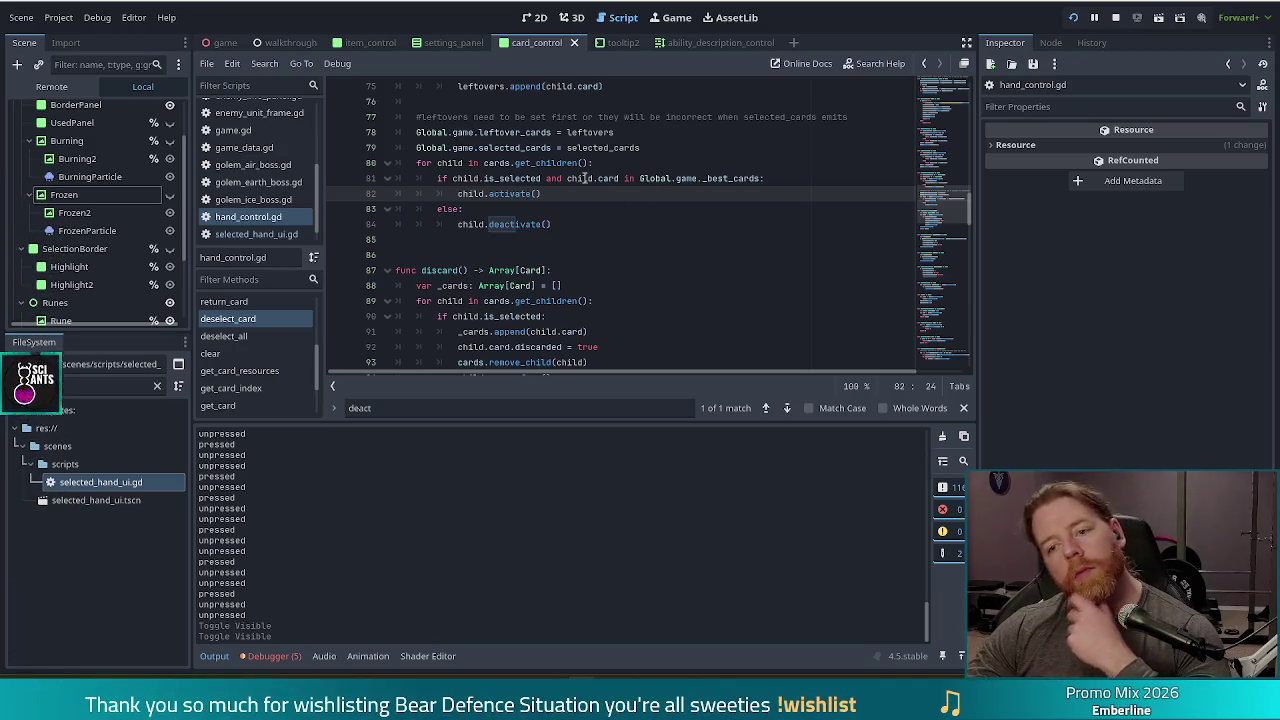
pyautogui.scroll(3, 604, 194)
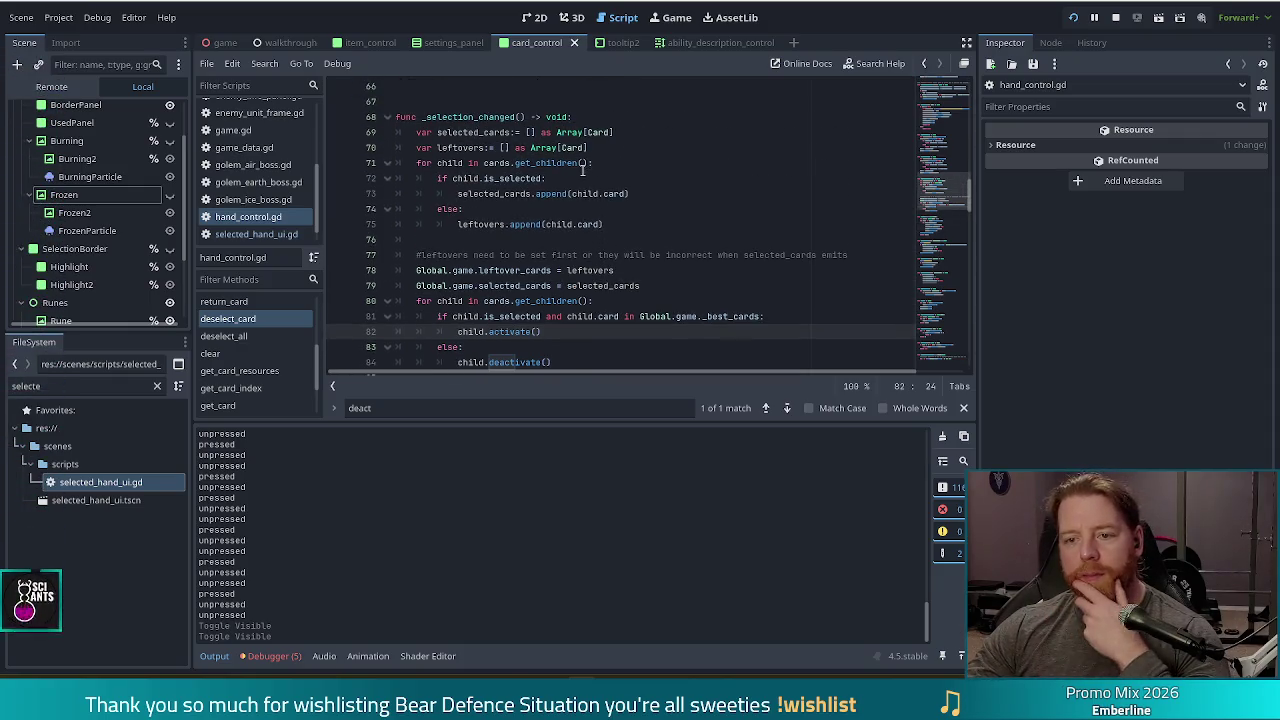
pyautogui.scroll(-1, 578, 196)
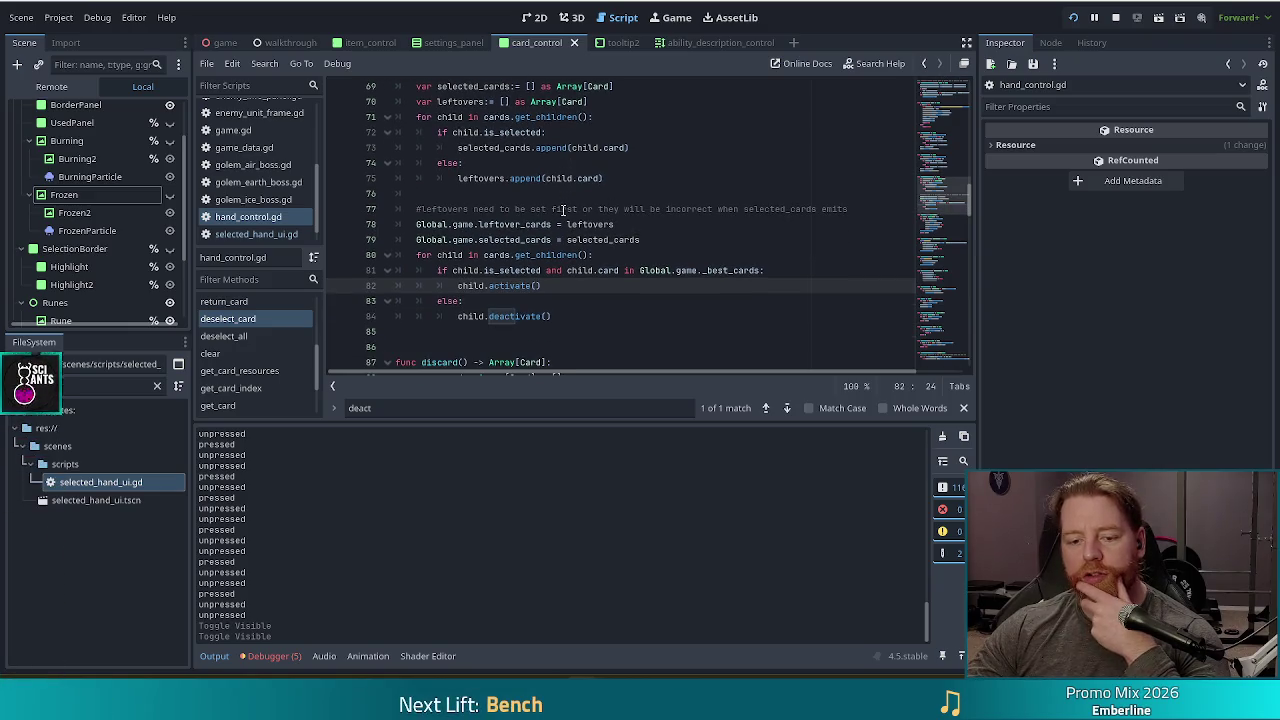
pyautogui.scroll(-4, 589, 225)
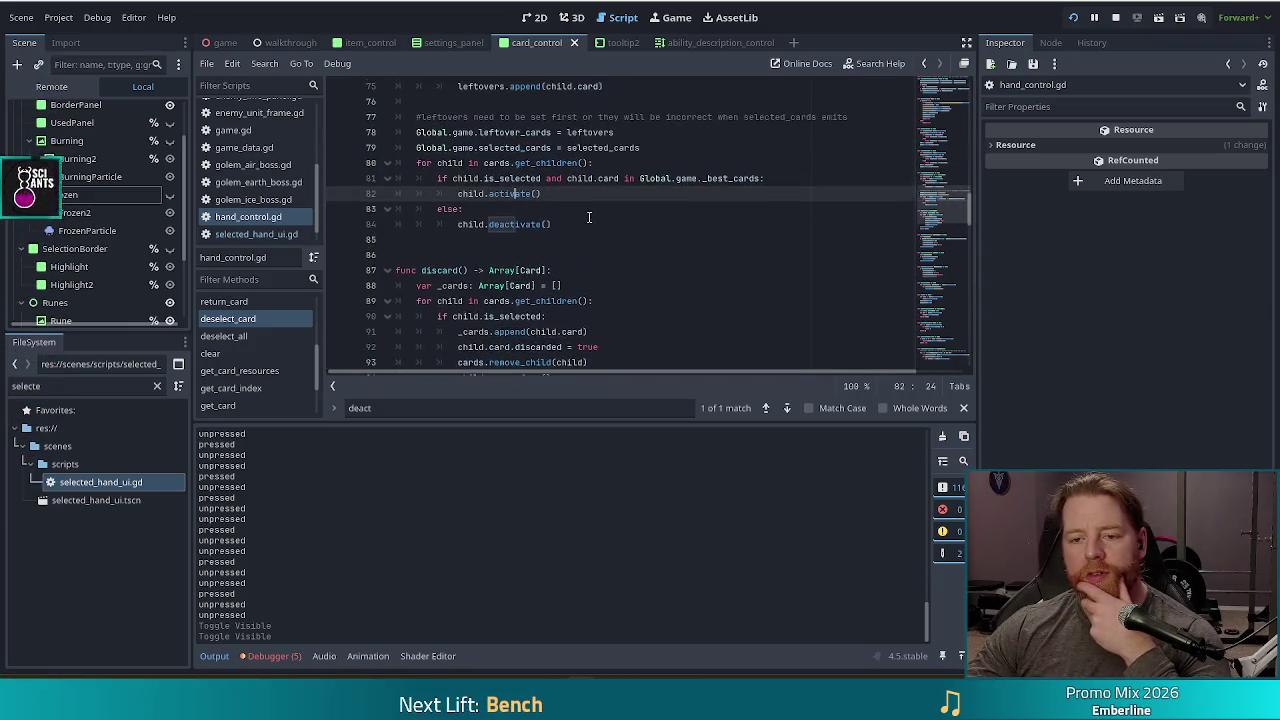
pyautogui.scroll(-2, 590, 213)
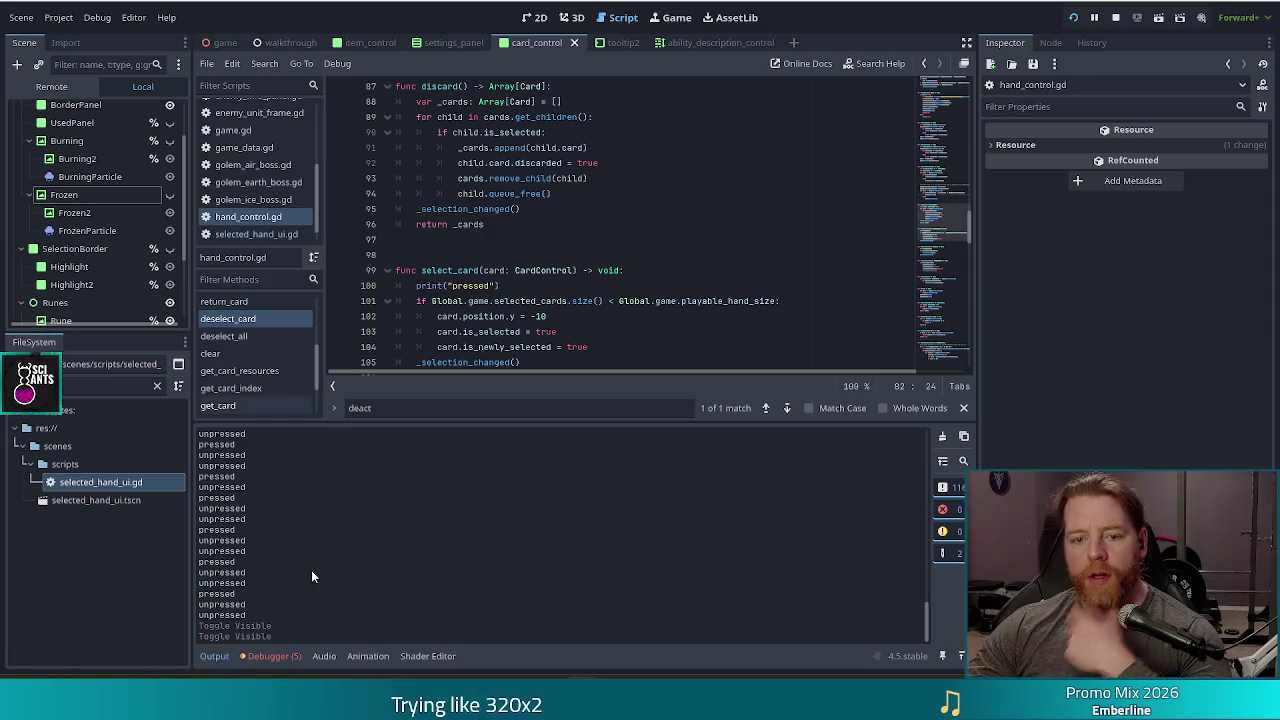
pyautogui.click(243, 319)
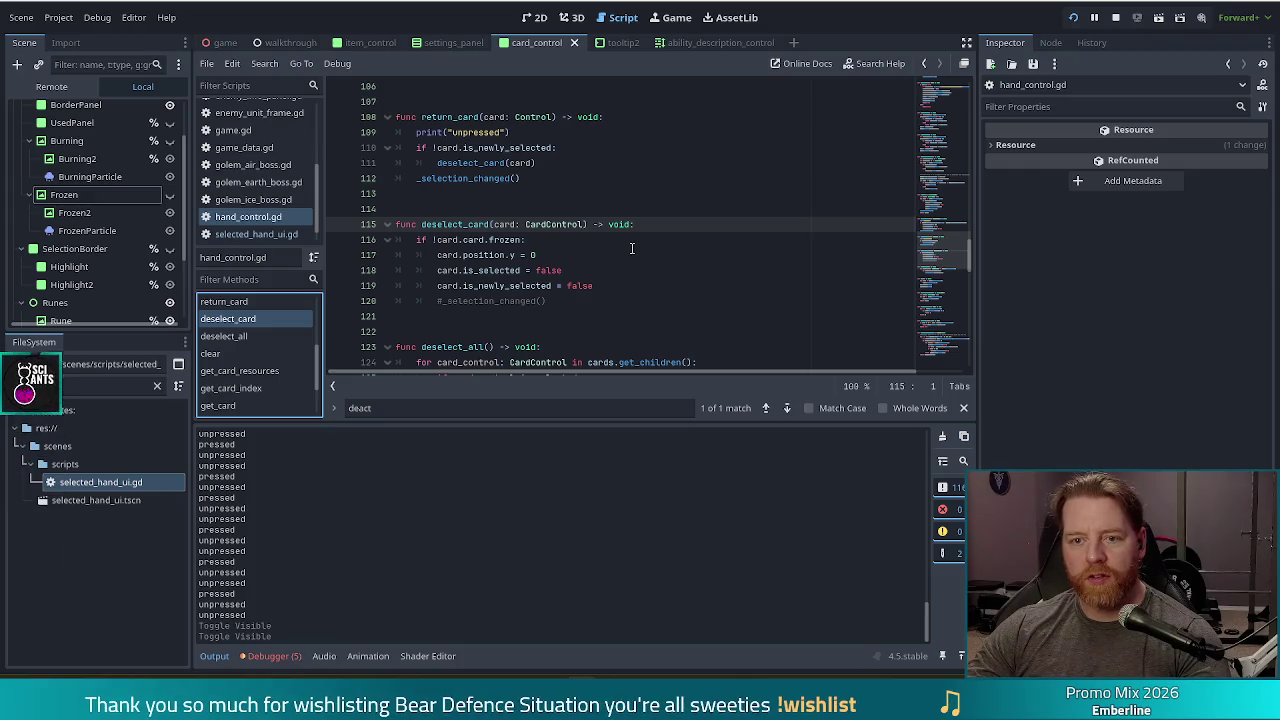
pyautogui.click(557, 178)
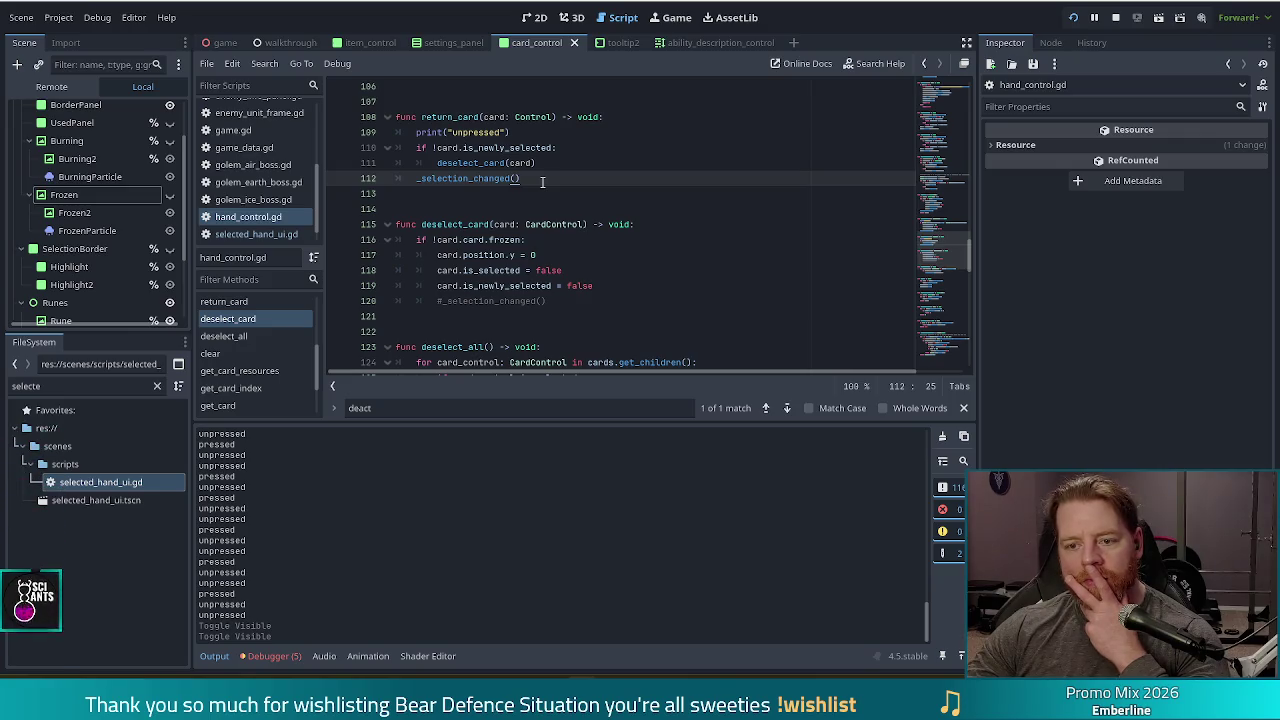
pyautogui.click(494, 287)
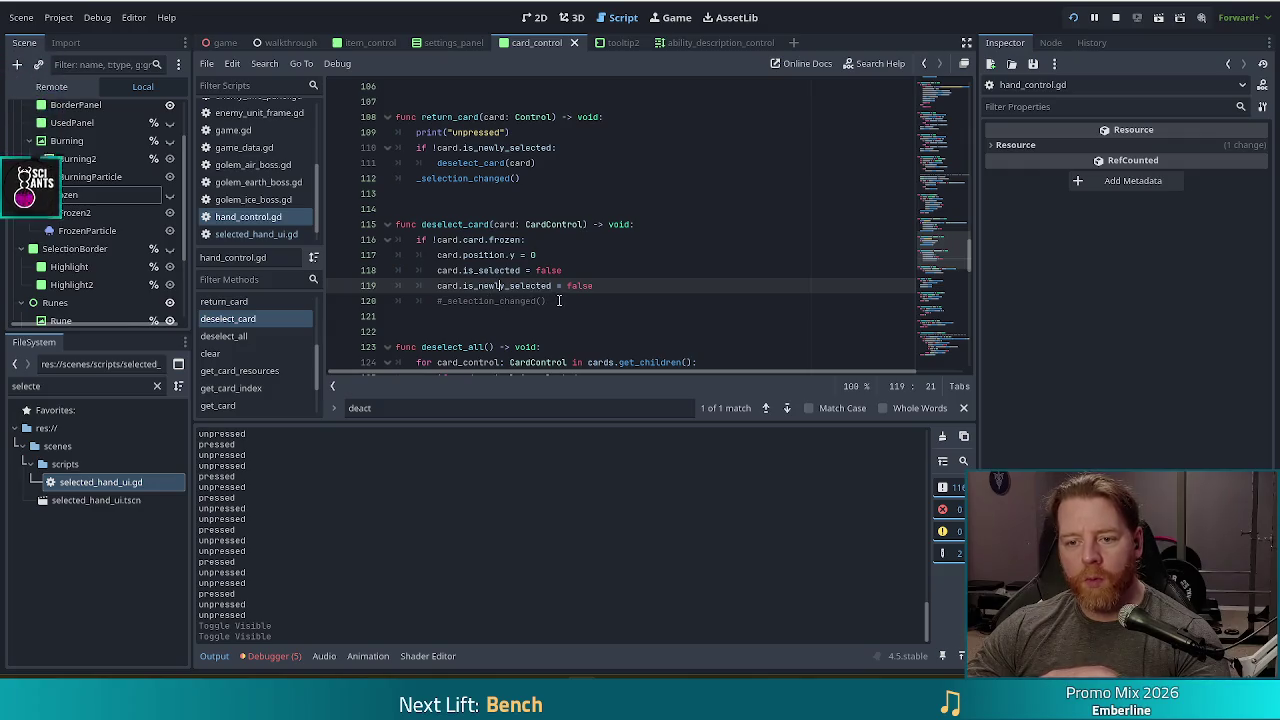
pyautogui.click(559, 300)
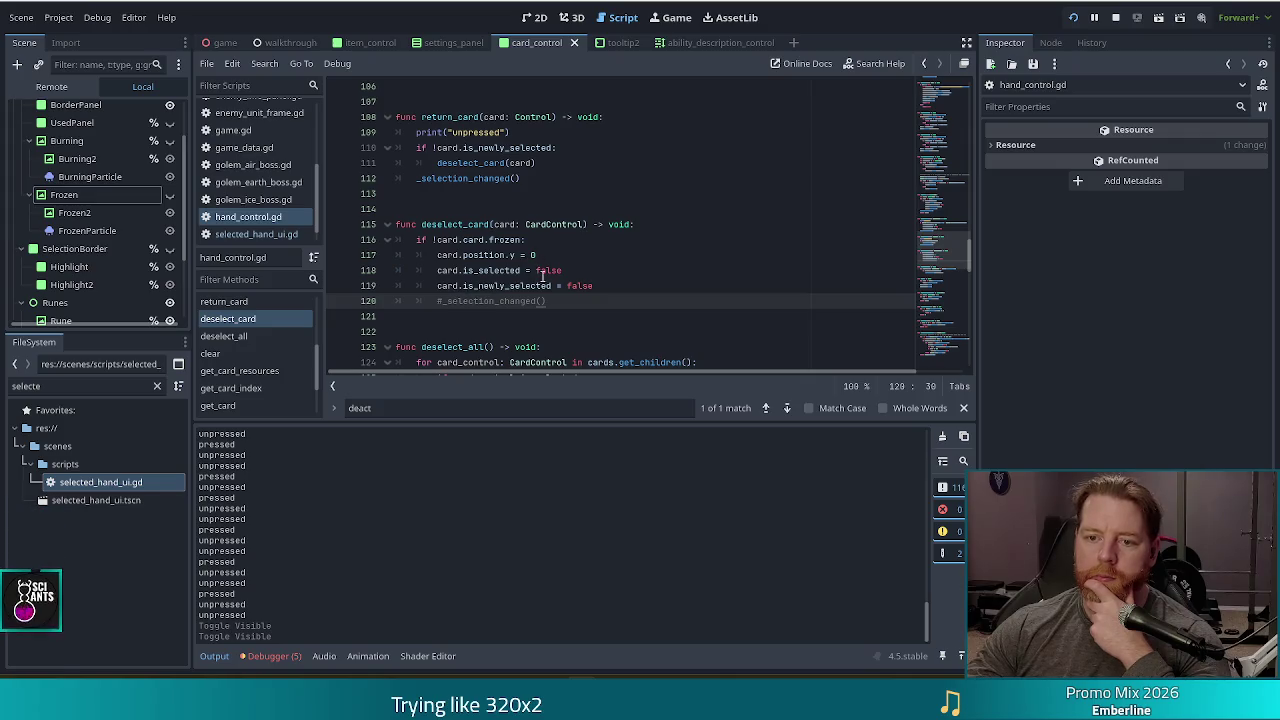
pyautogui.scroll(-2, 543, 278)
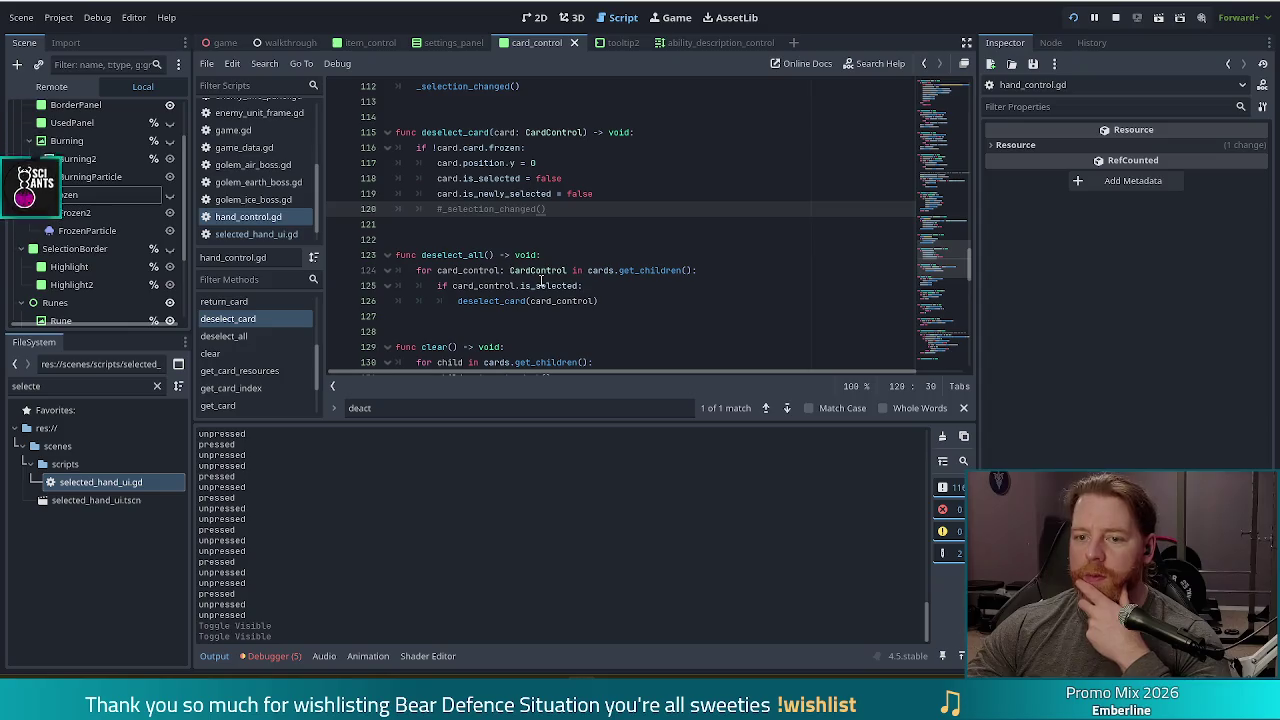
pyautogui.click(527, 272)
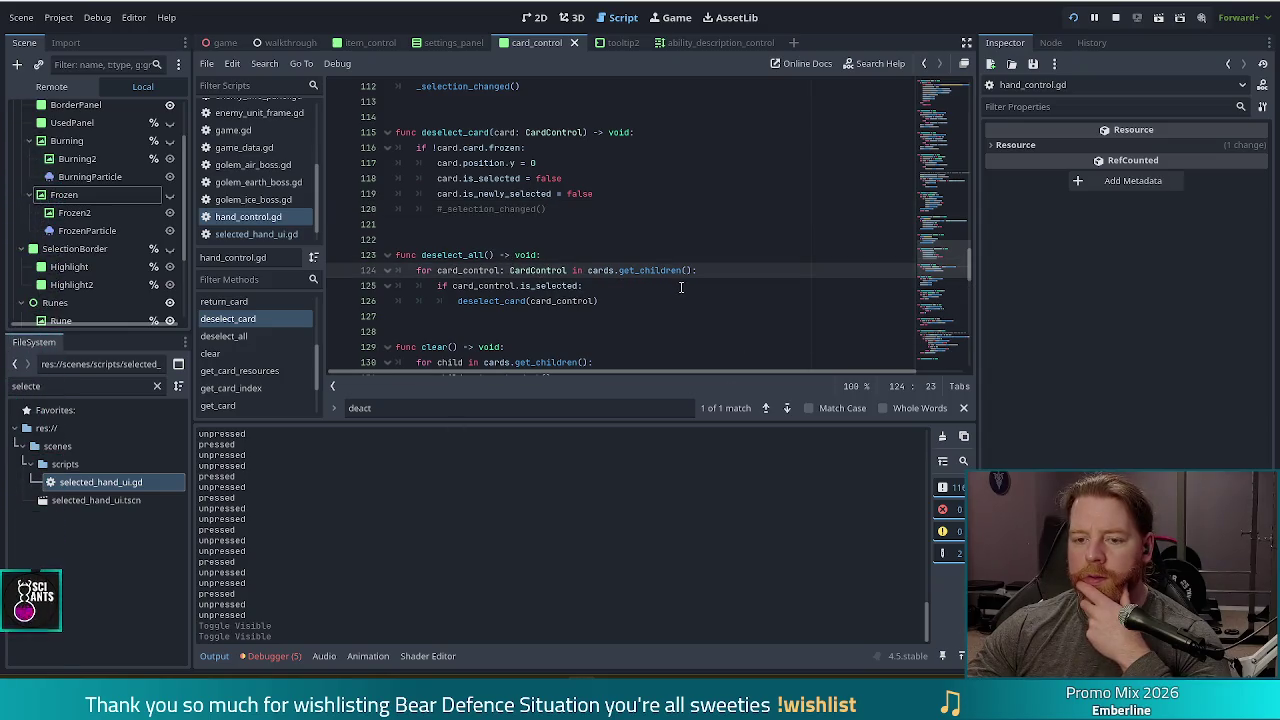
pyautogui.click(631, 299)
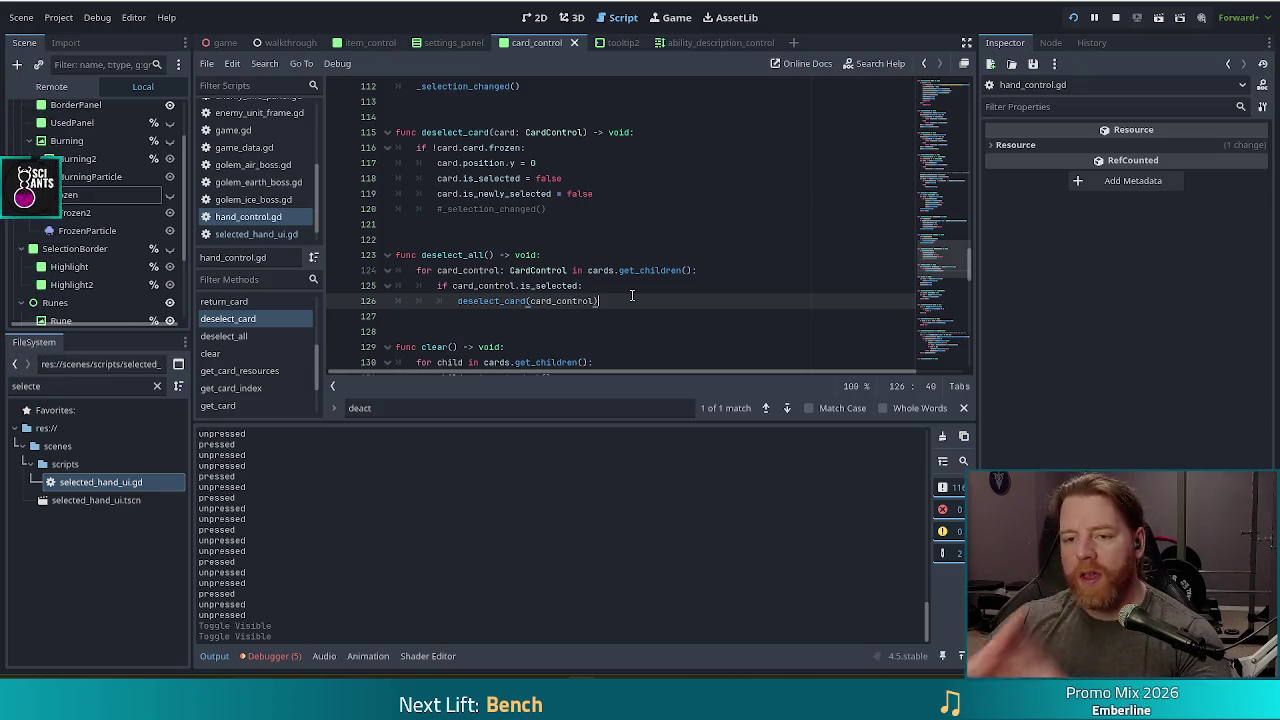
pyautogui.click(616, 192)
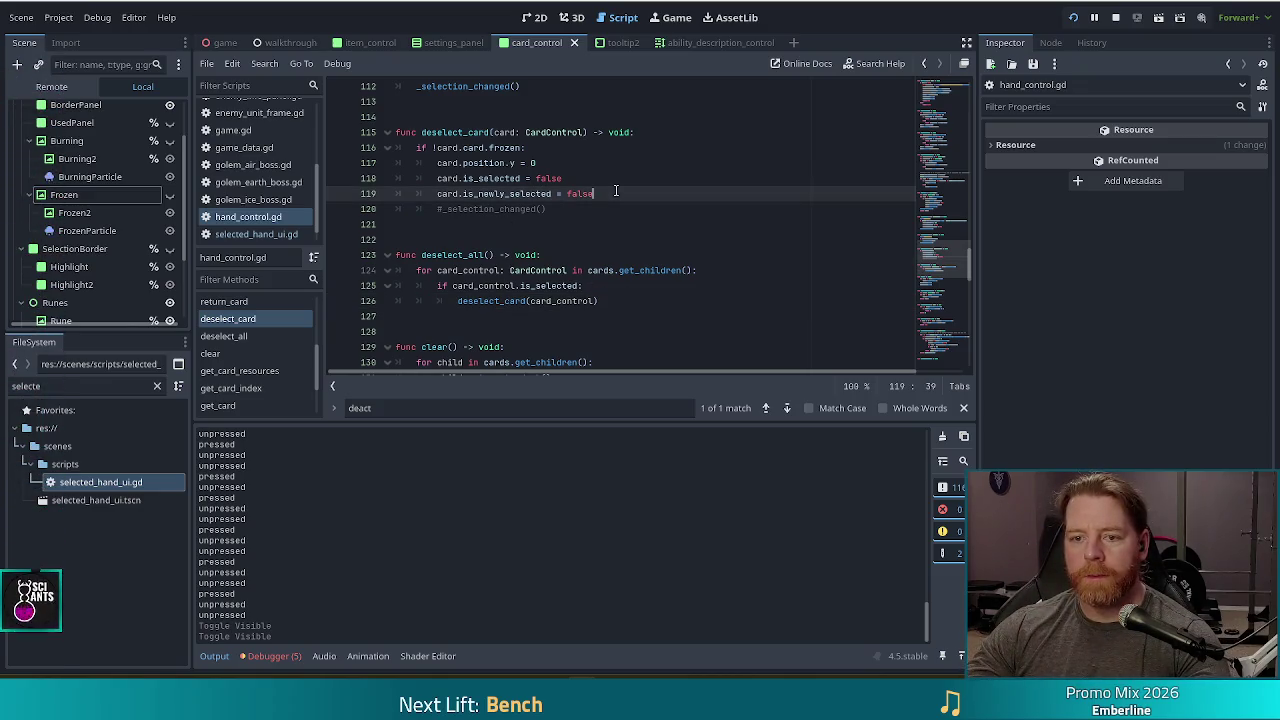
# - Add card.deactivate() after the is_newly_selected reset in deselect_card, save, and switch to the game
pyautogui.press('Return')
pyautogui.write('card.')
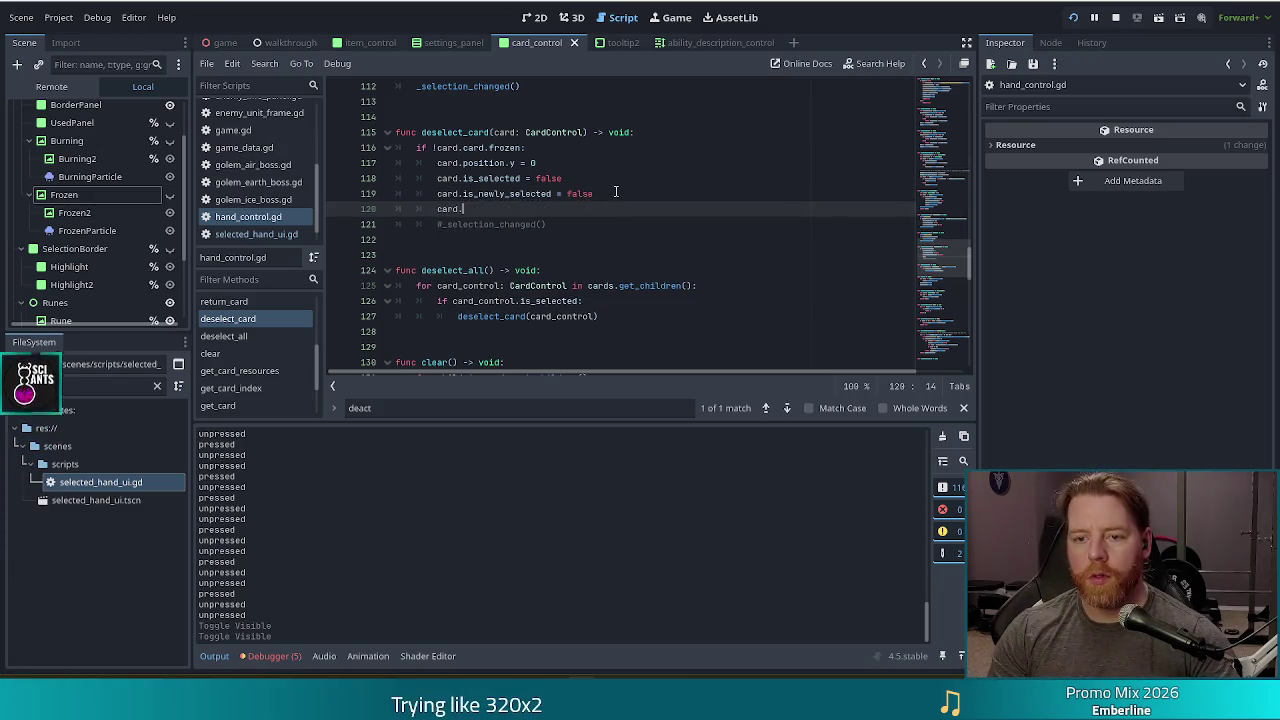
pyautogui.write('deac')
pyautogui.press('Return')
pyautogui.hotkey('ctrl', 's')
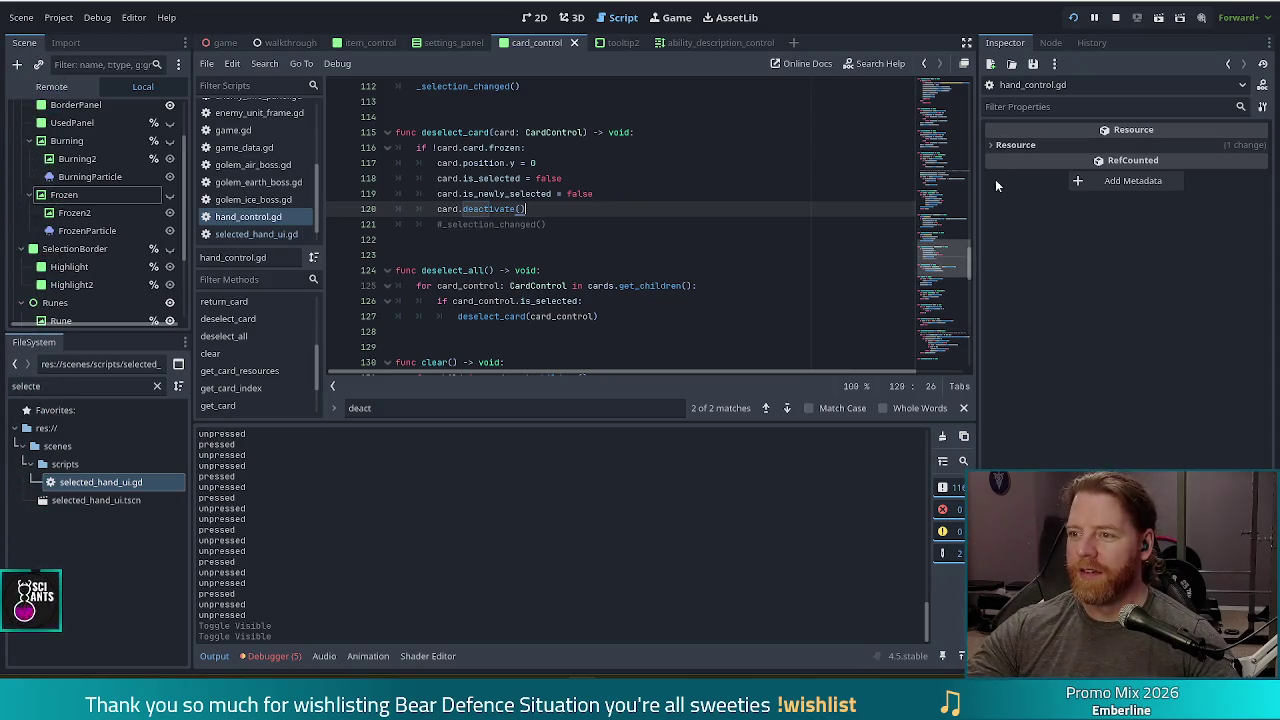
pyautogui.hotkey('alt', 'Tab')
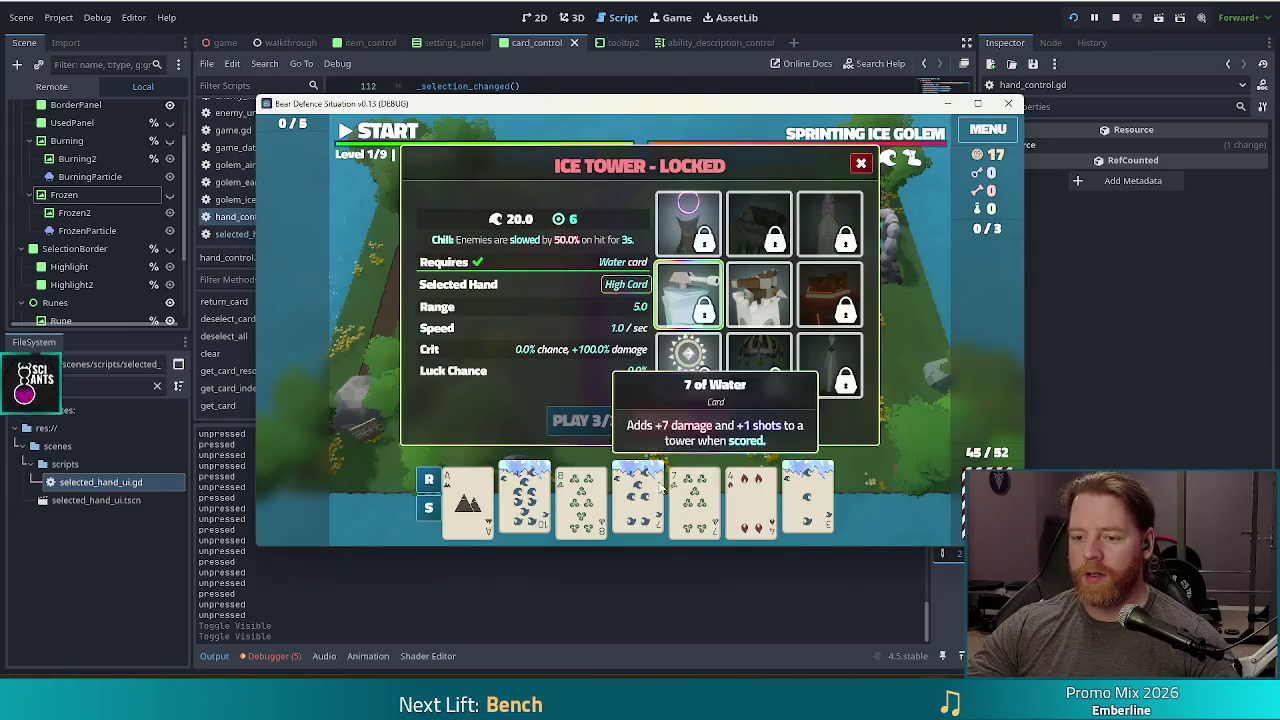
# - Test selecting the 7 of Wind card, close the Ice Tower dialog, and return to the editor
pyautogui.click(700, 505)
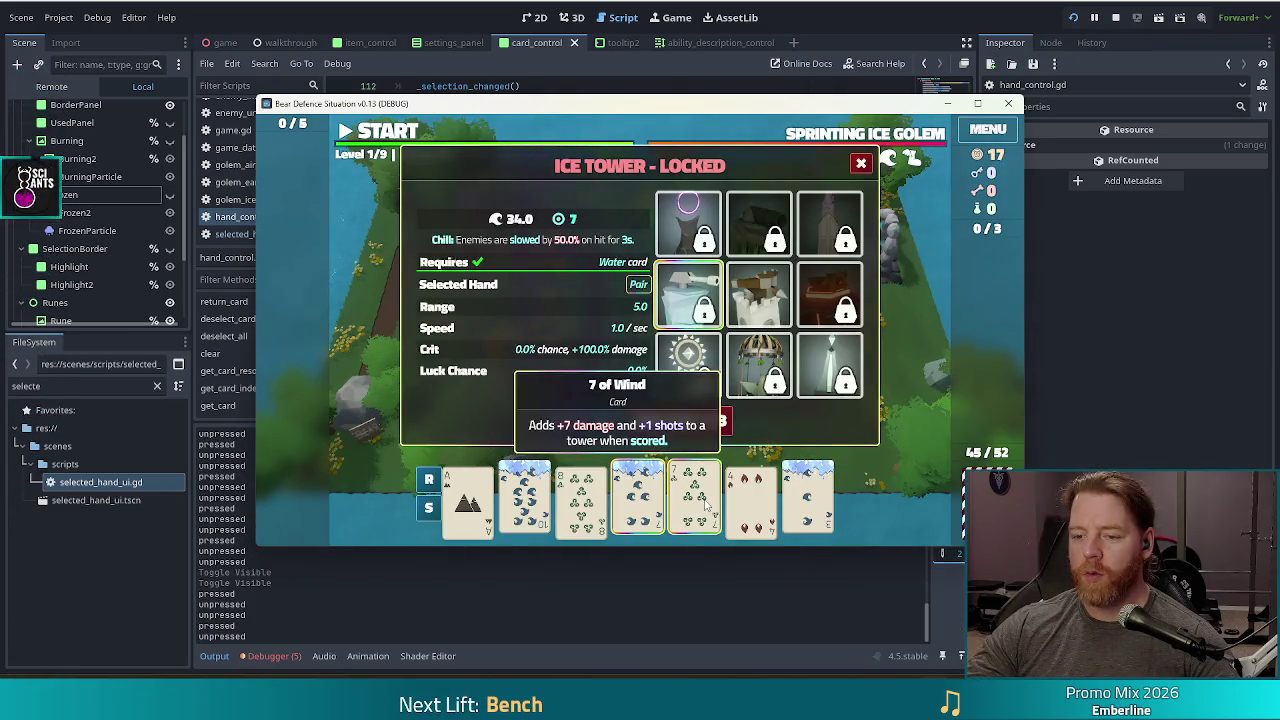
pyautogui.click(861, 165)
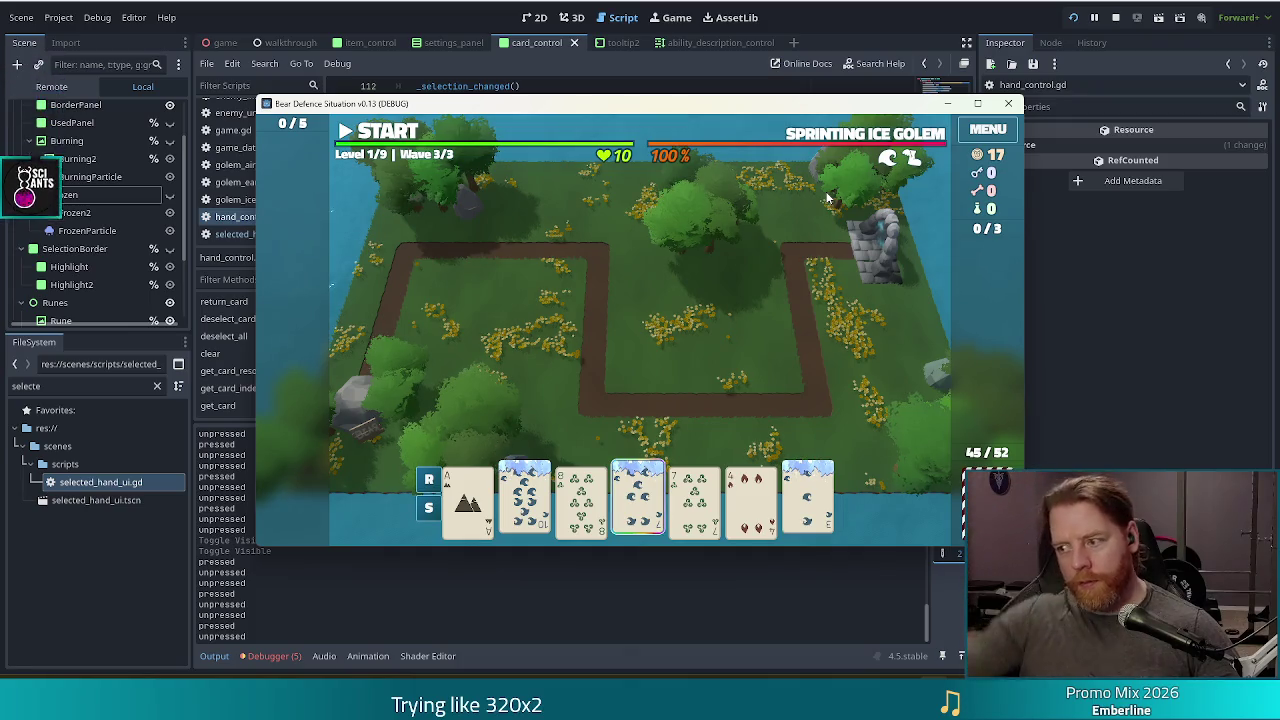
pyautogui.moveTo(523, 515)
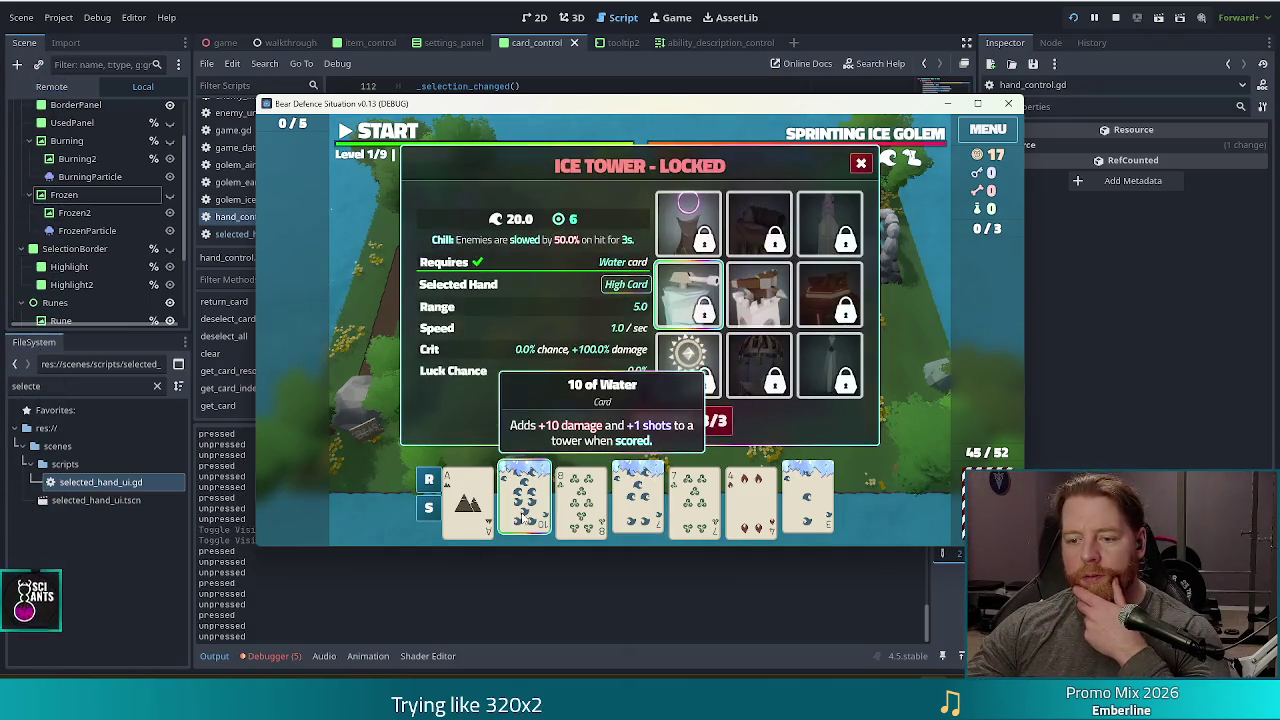
pyautogui.click(685, 510)
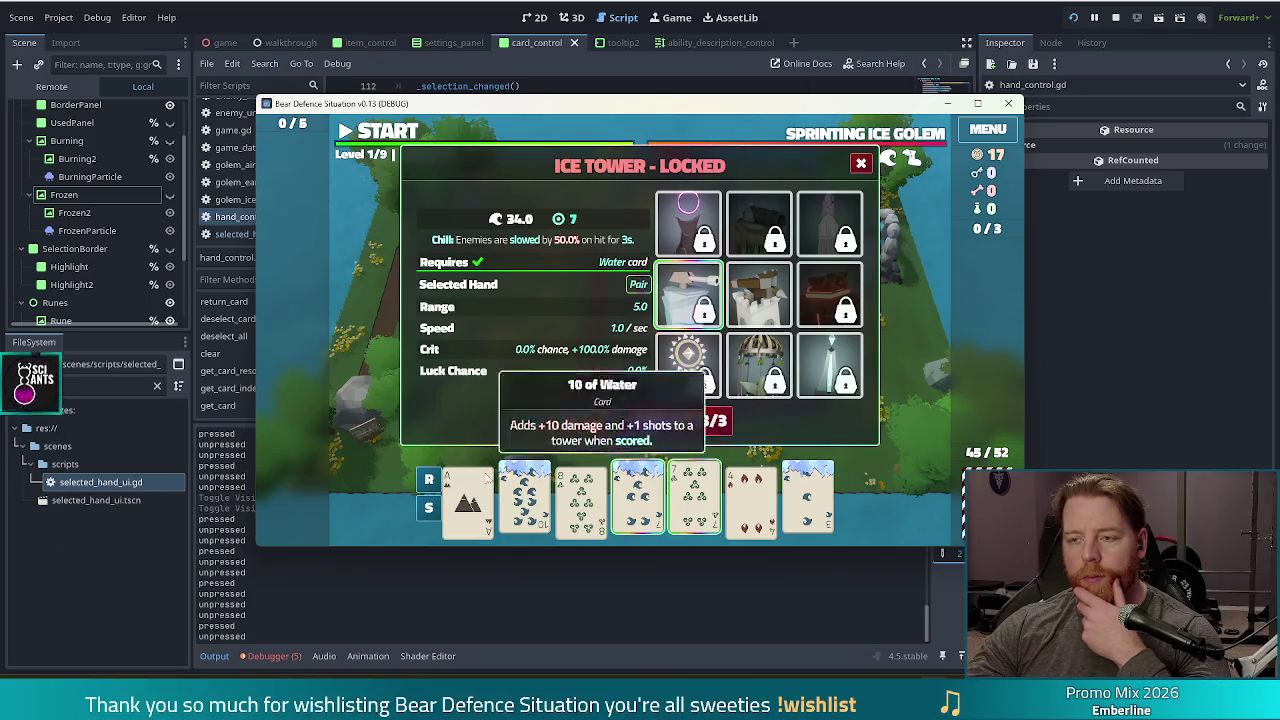
pyautogui.click(533, 285)
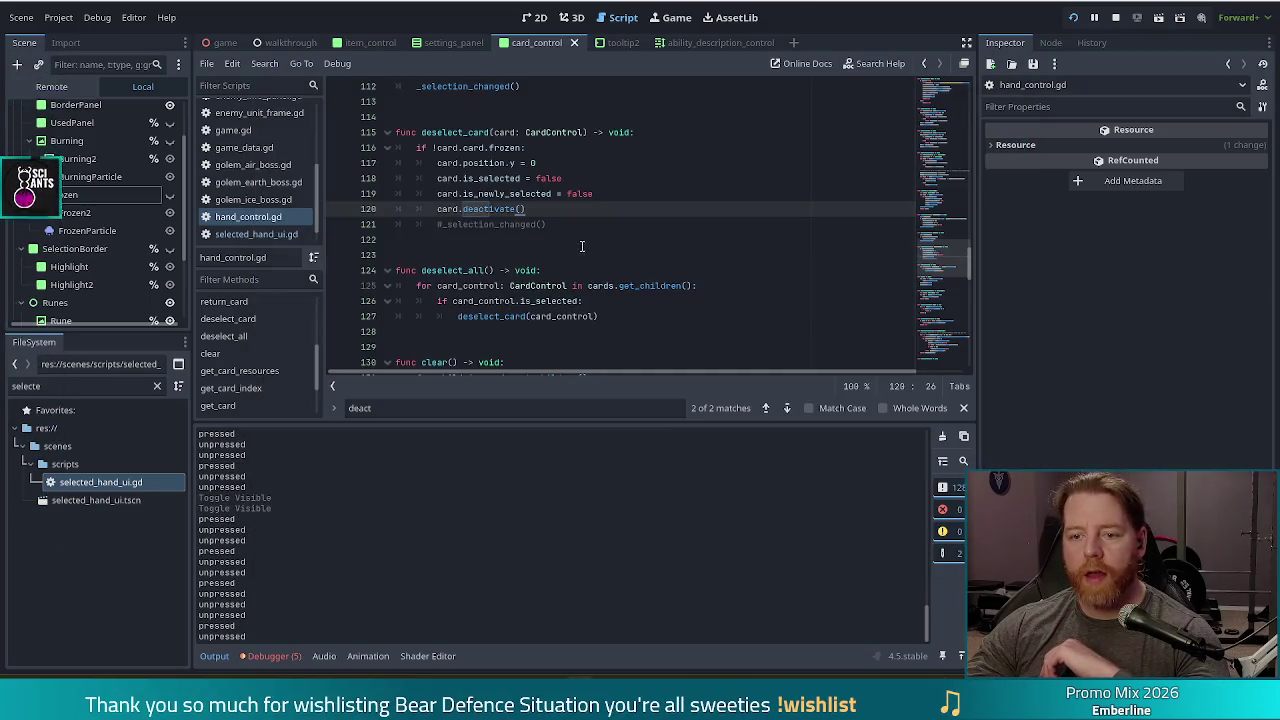
# - Insert blank lines after the card loop in _selection_changed, above func discard()
pyautogui.scroll(10, 583, 301)
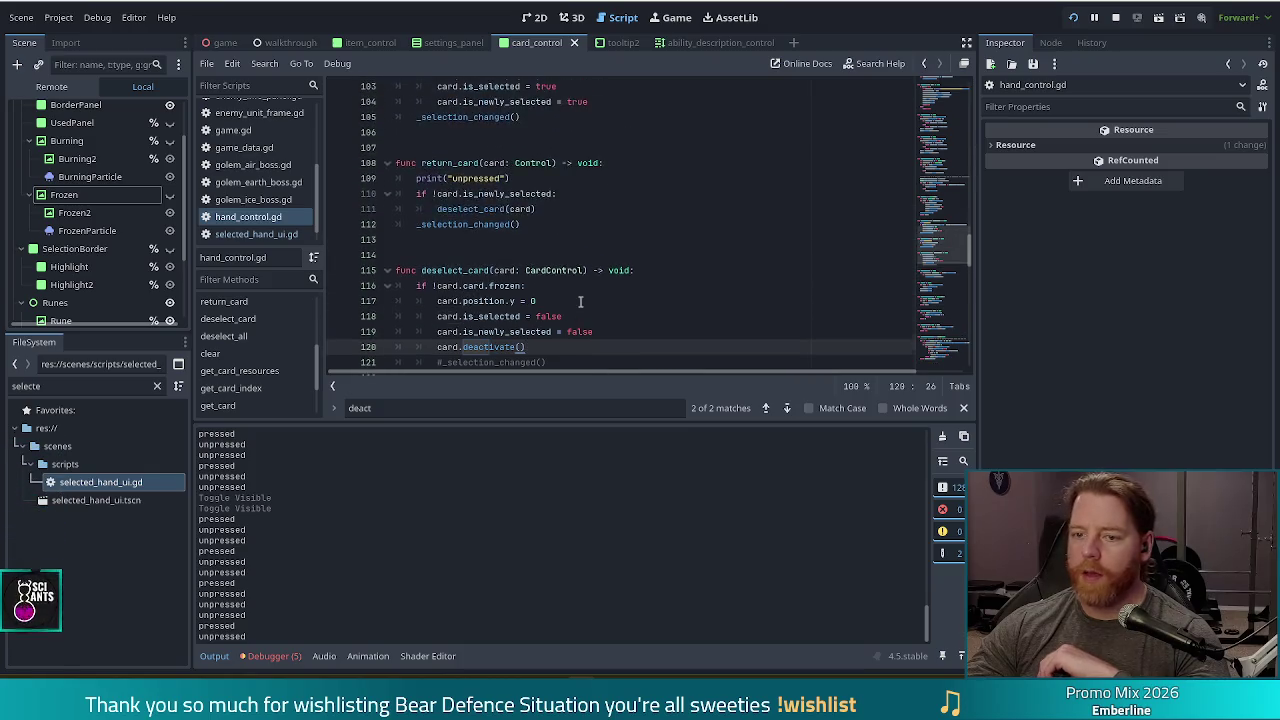
pyautogui.scroll(5, 581, 301)
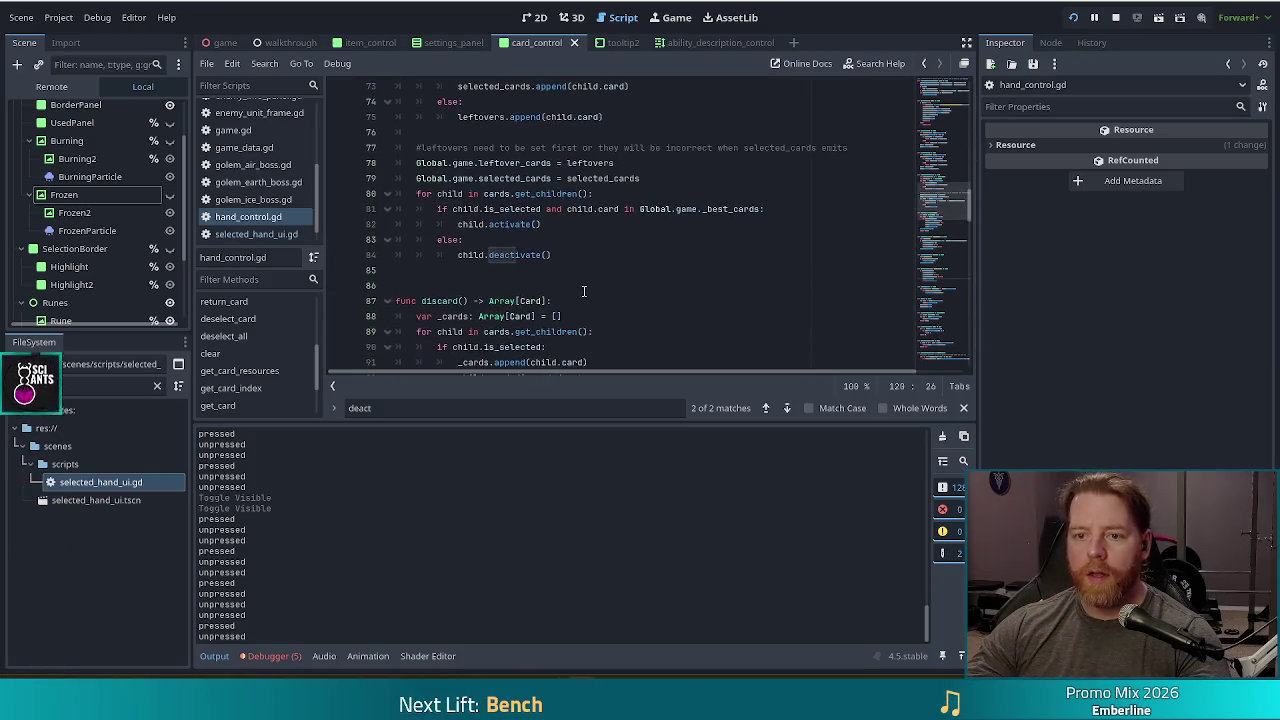
pyautogui.scroll(1, 512, 286)
pyautogui.scroll(-2, 600, 250)
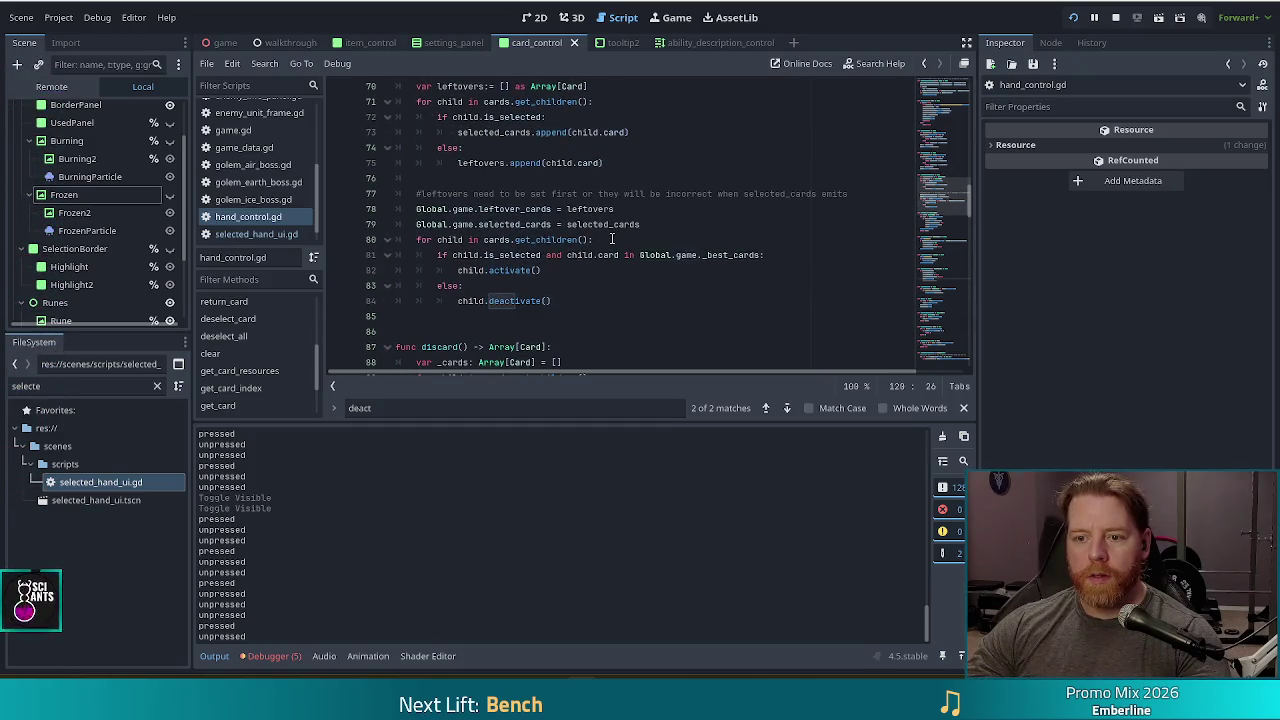
pyautogui.click(566, 320)
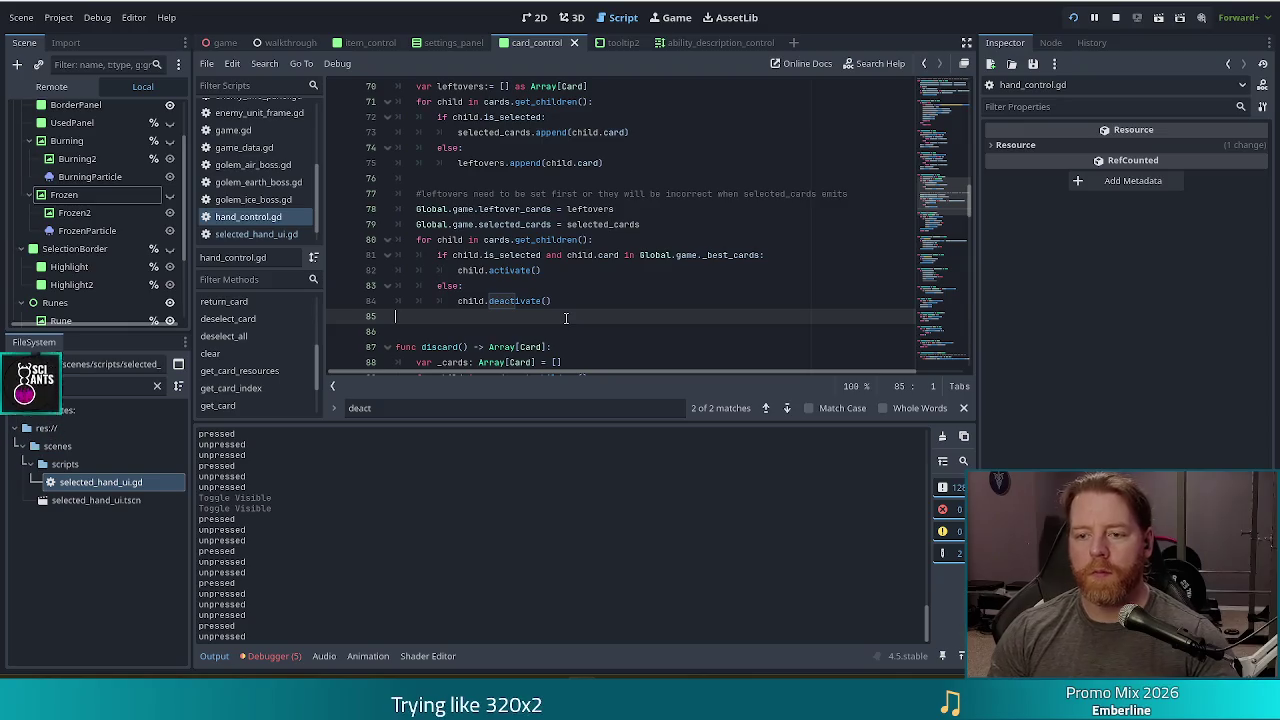
pyautogui.press('Return')
pyautogui.press('Return')
pyautogui.scroll(-1, 556, 265)
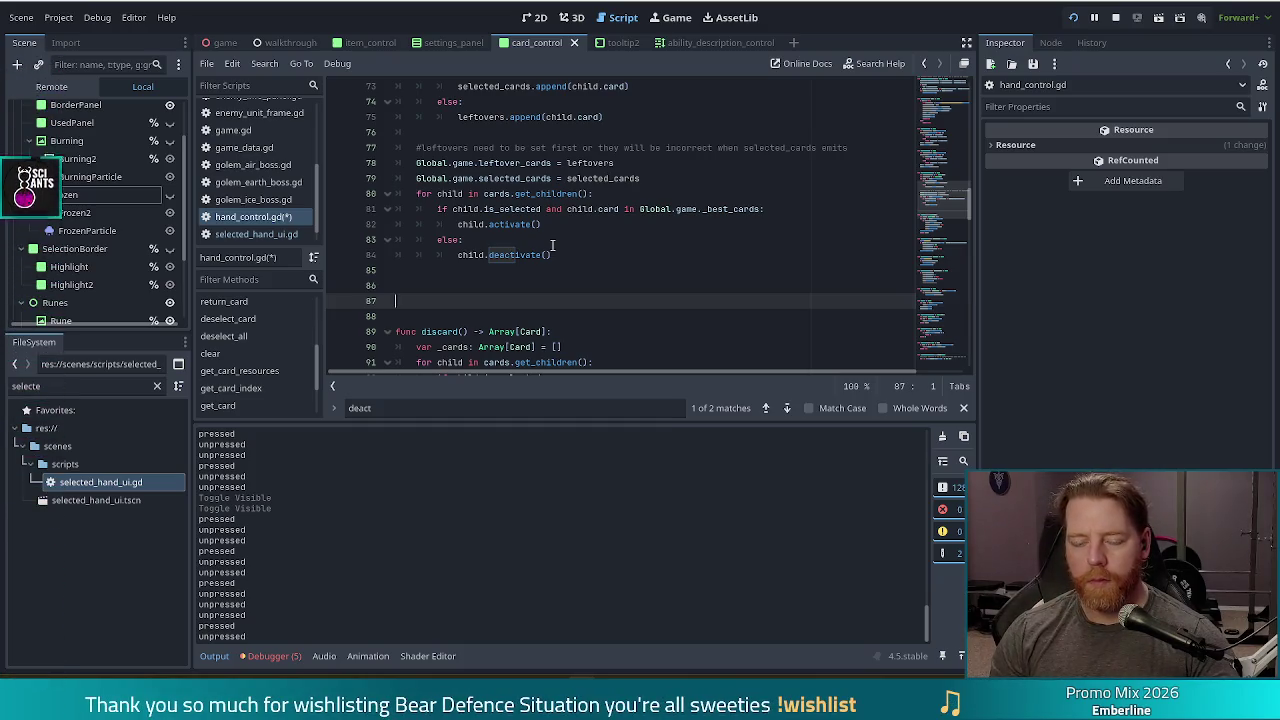
# - Create func activate_cards() -> void: and move the card activate/deactivate loop into it
pyautogui.press('Return')
pyautogui.press('Up')
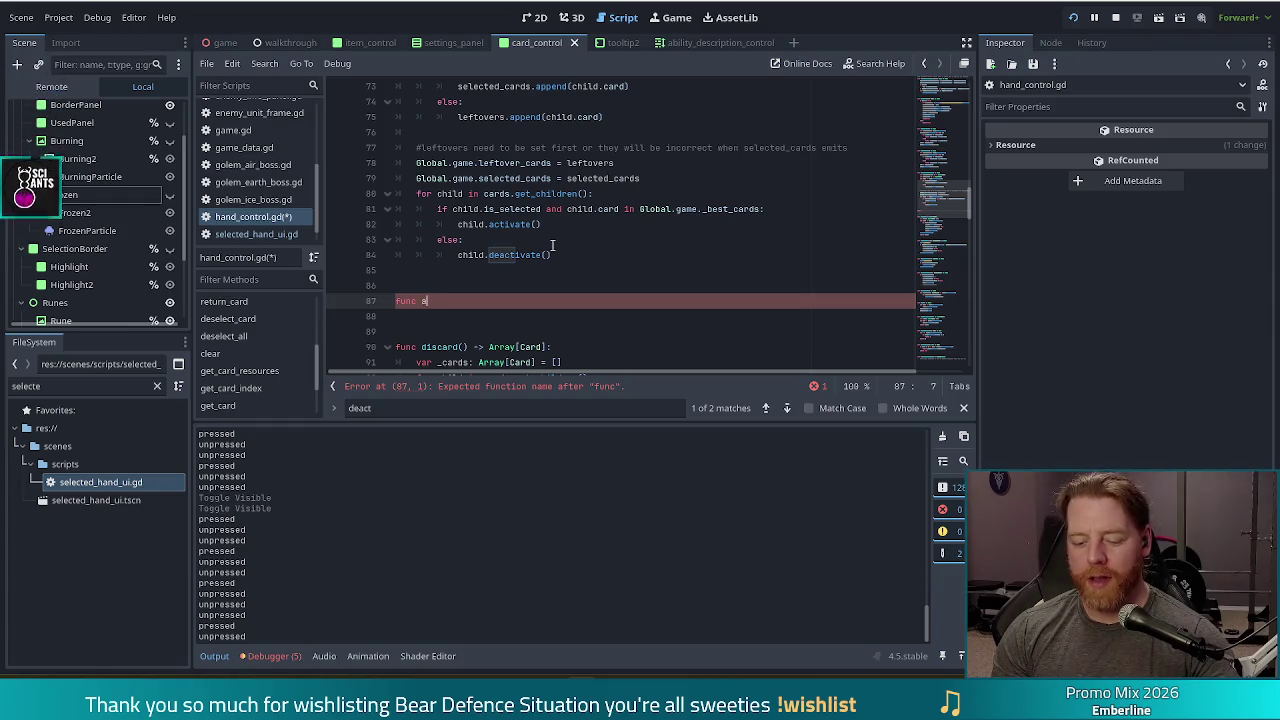
pyautogui.write('ctivate_cards')
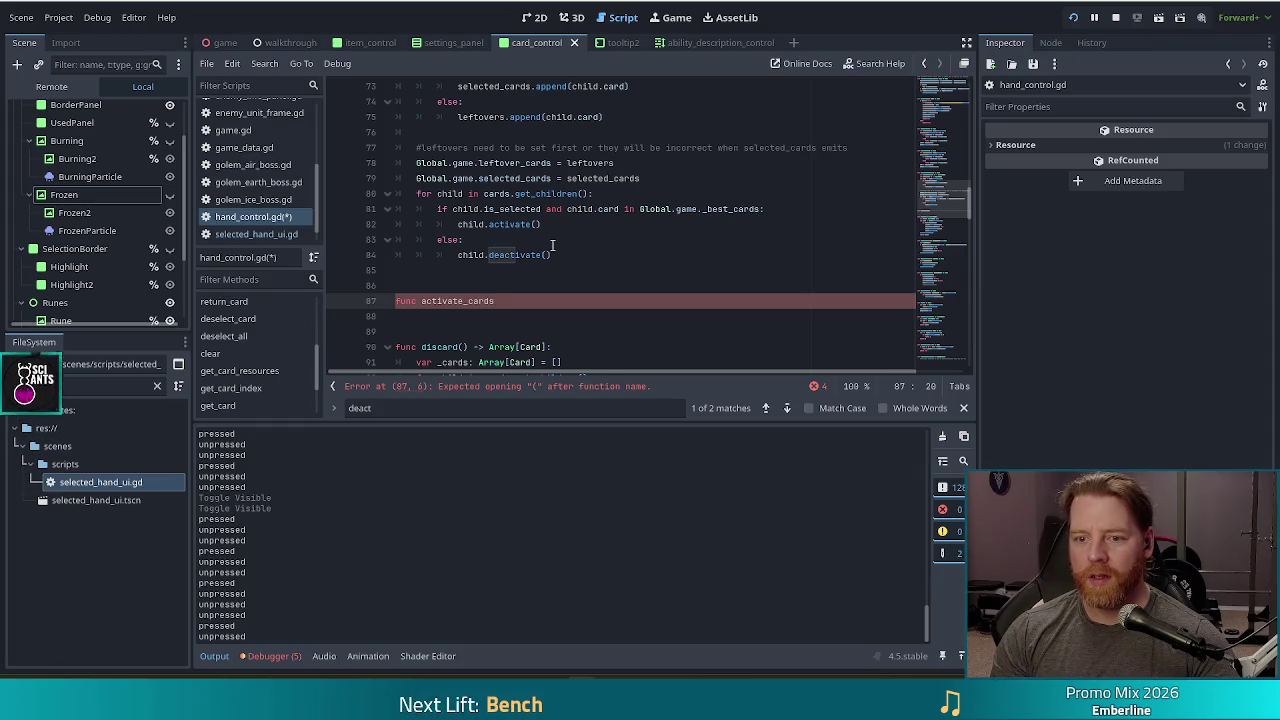
pyautogui.write('() -> void:')
pyautogui.moveTo(551, 255); pyautogui.dragTo(641, 179)
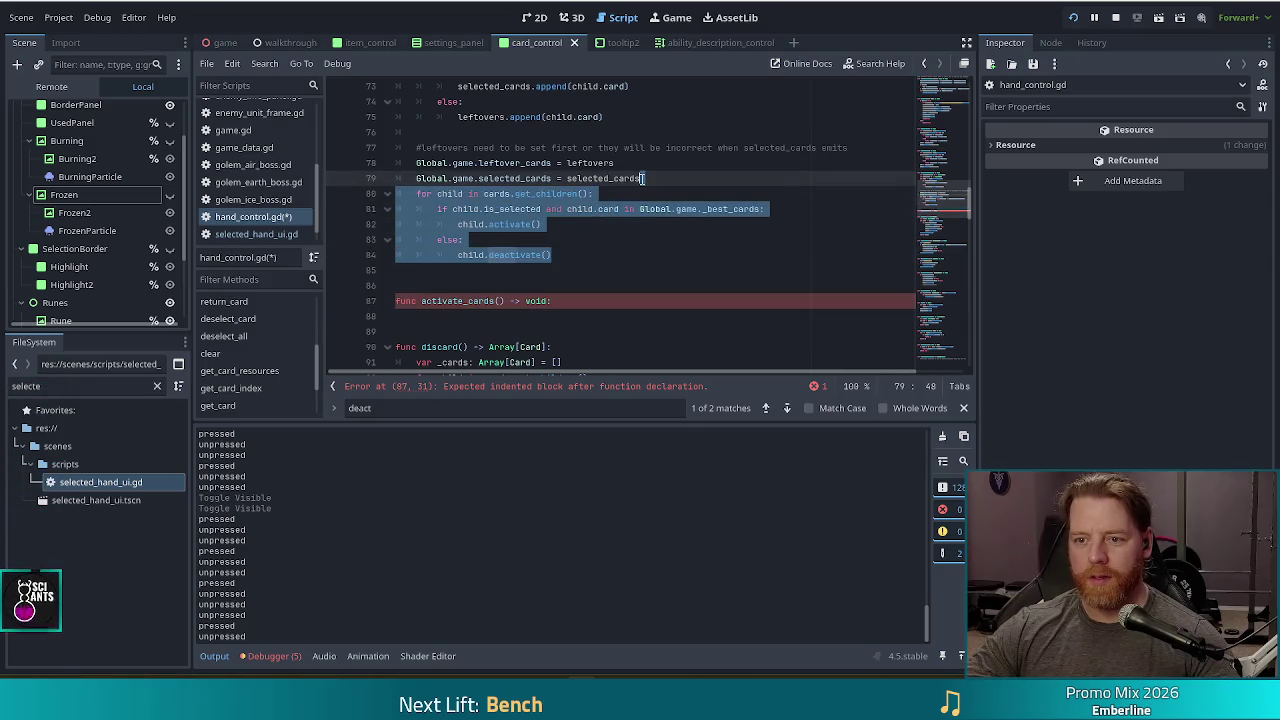
pyautogui.hotkey('ctrl', 'x')
pyautogui.click(652, 224)
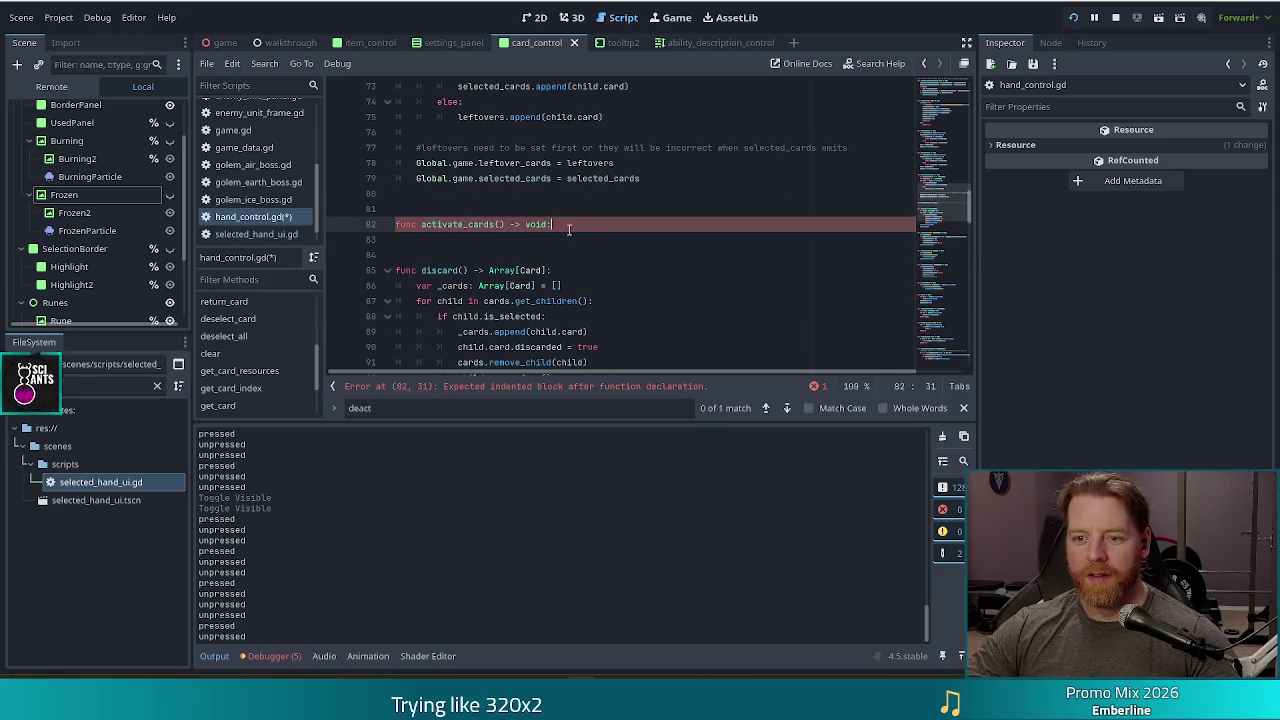
pyautogui.hotkey('ctrl', 'v')
# - Call activate_cards() at the end of _selection_changed
pyautogui.click(665, 178)
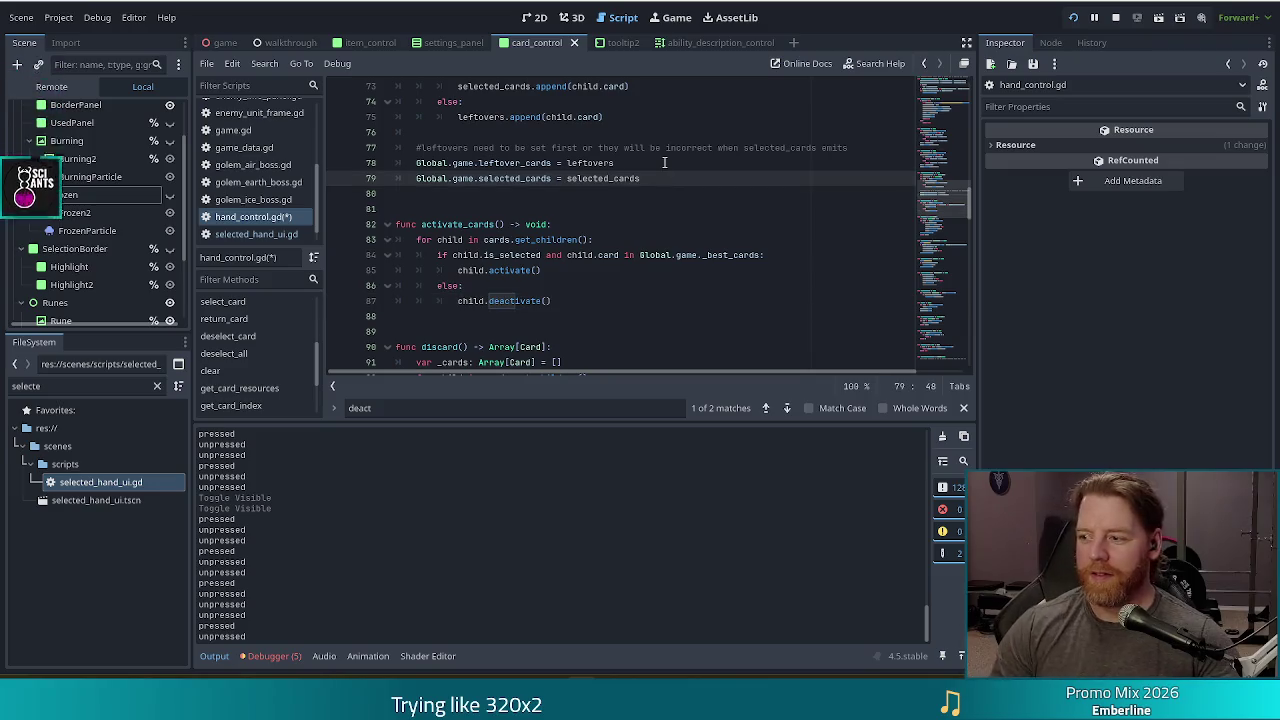
pyautogui.press('Return')
pyautogui.write('activate_cards()')
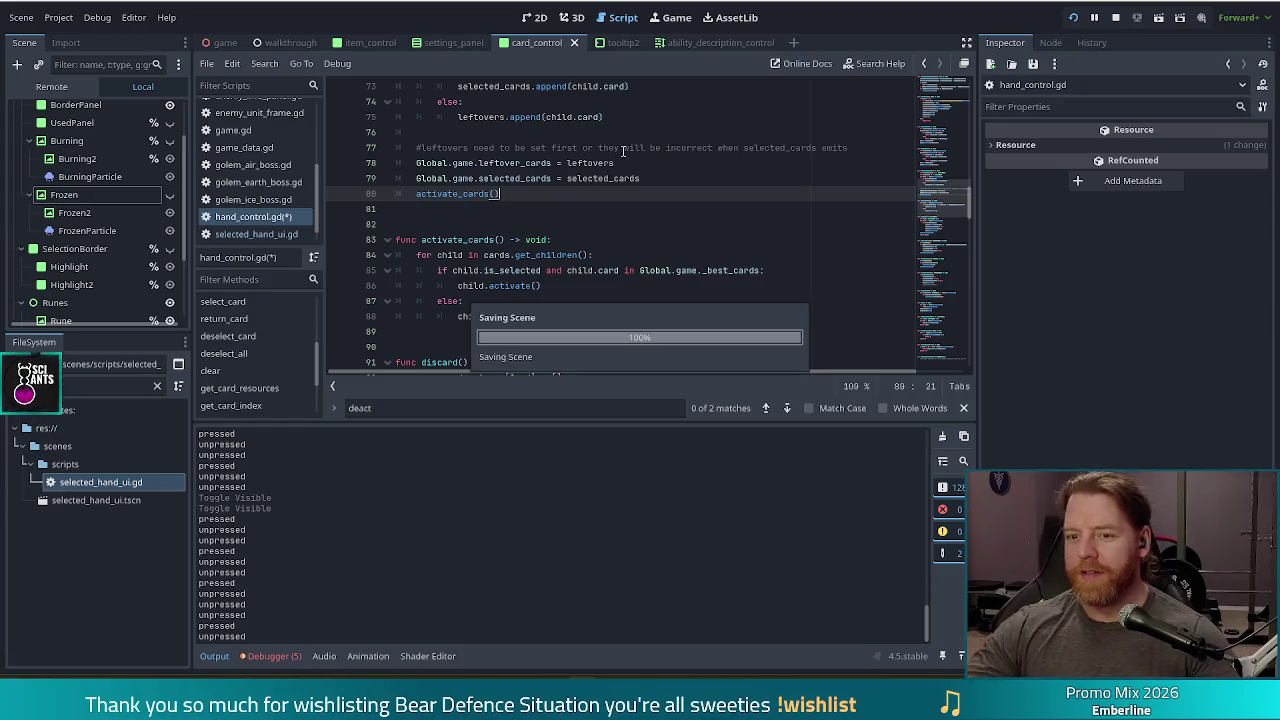
pyautogui.click(538, 256)
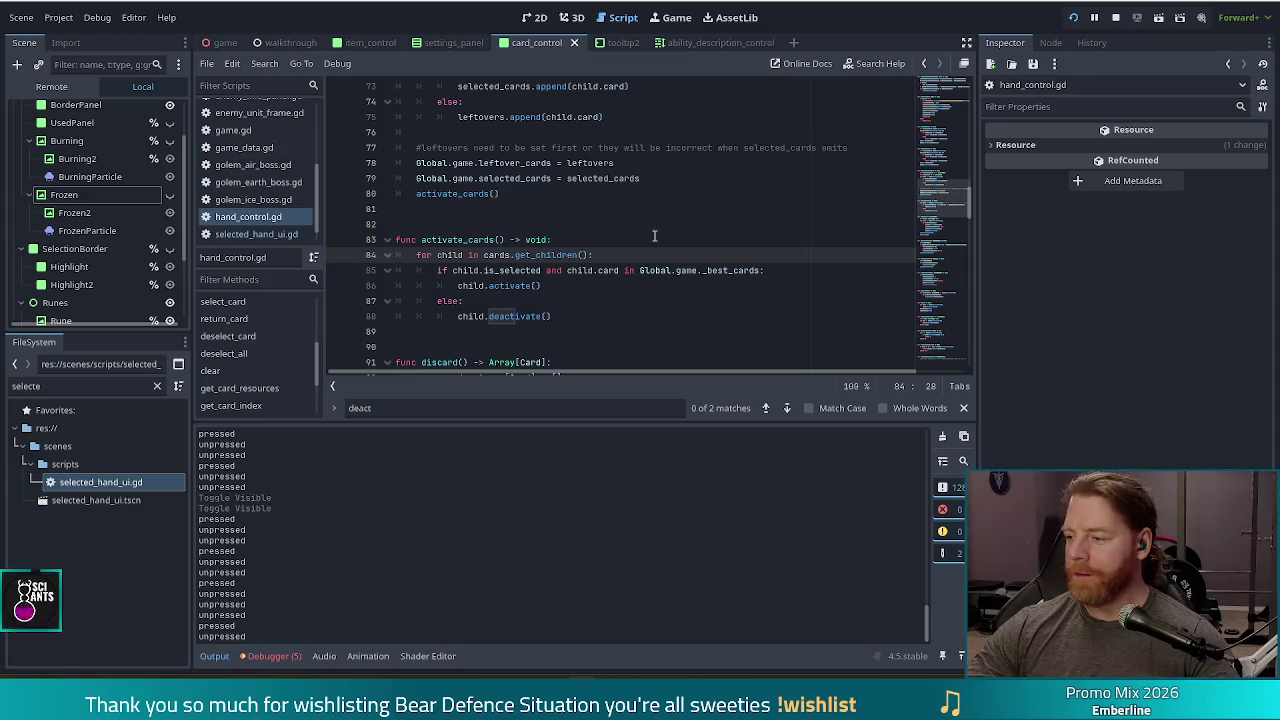
pyautogui.scroll(-3, 640, 230)
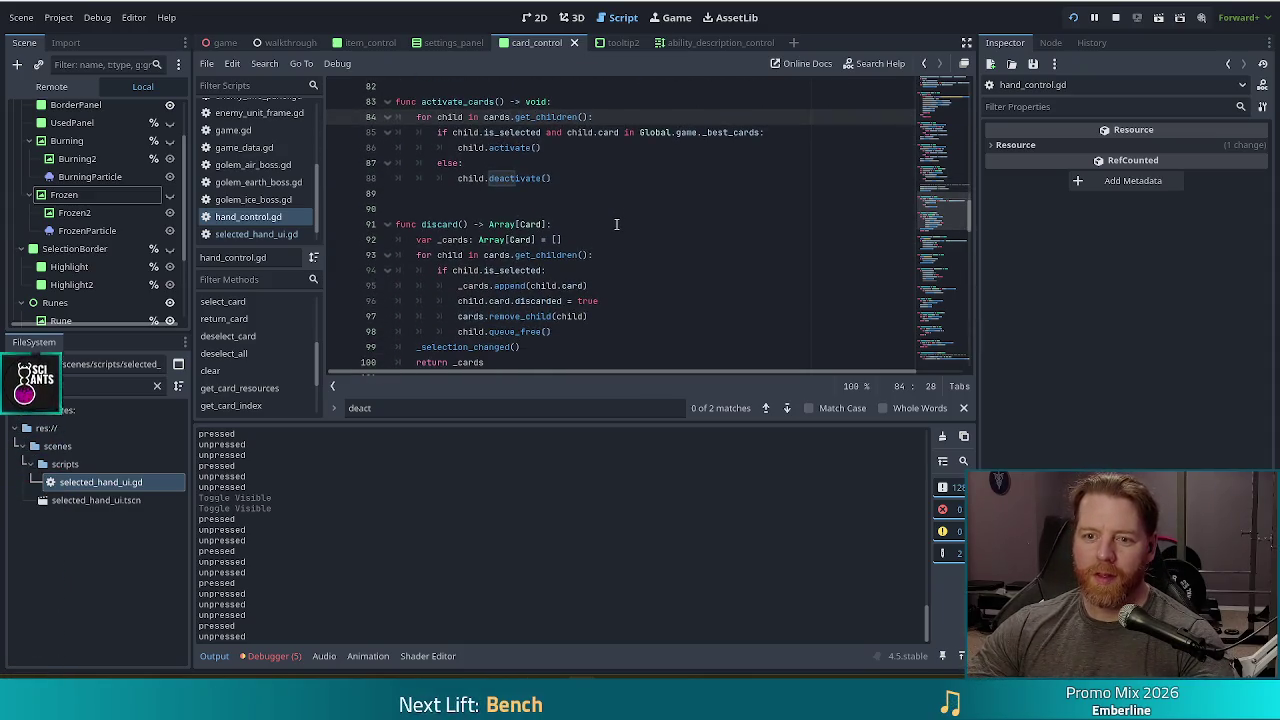
# - Delete the print("unpressed") and print("pressed") debug lines
pyautogui.scroll(-1, 616, 220)
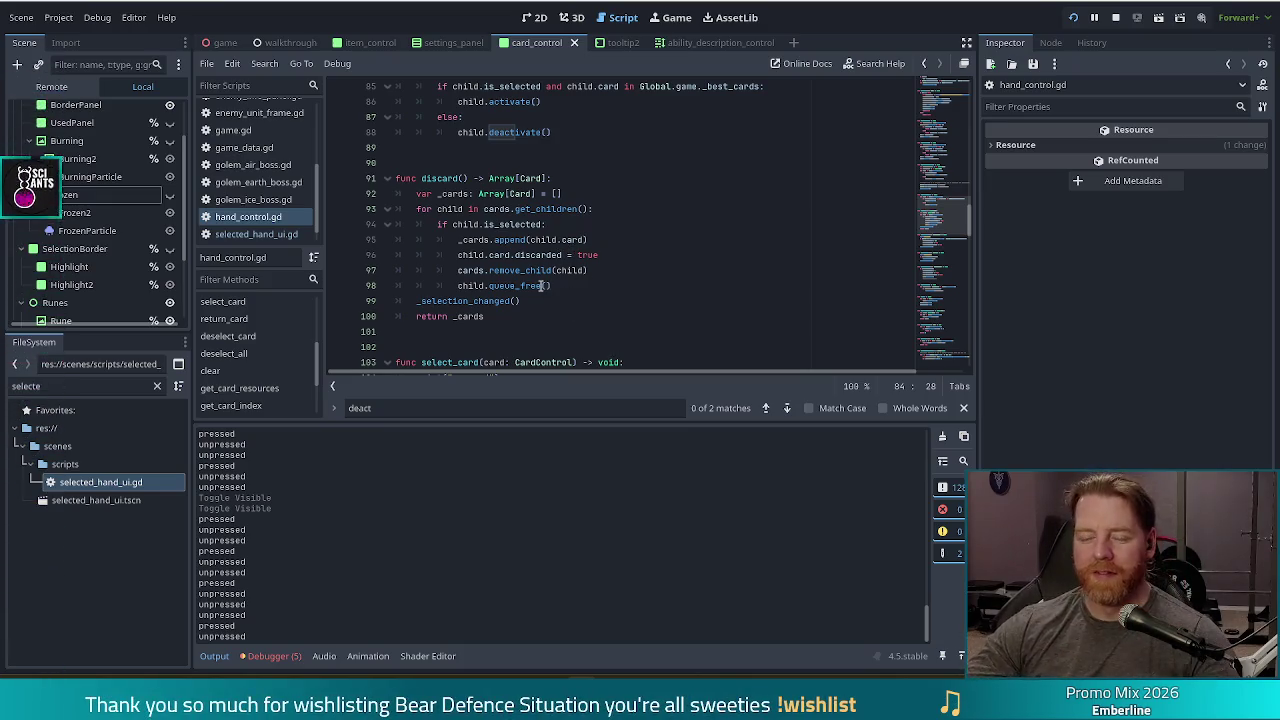
pyautogui.scroll(-6, 541, 287)
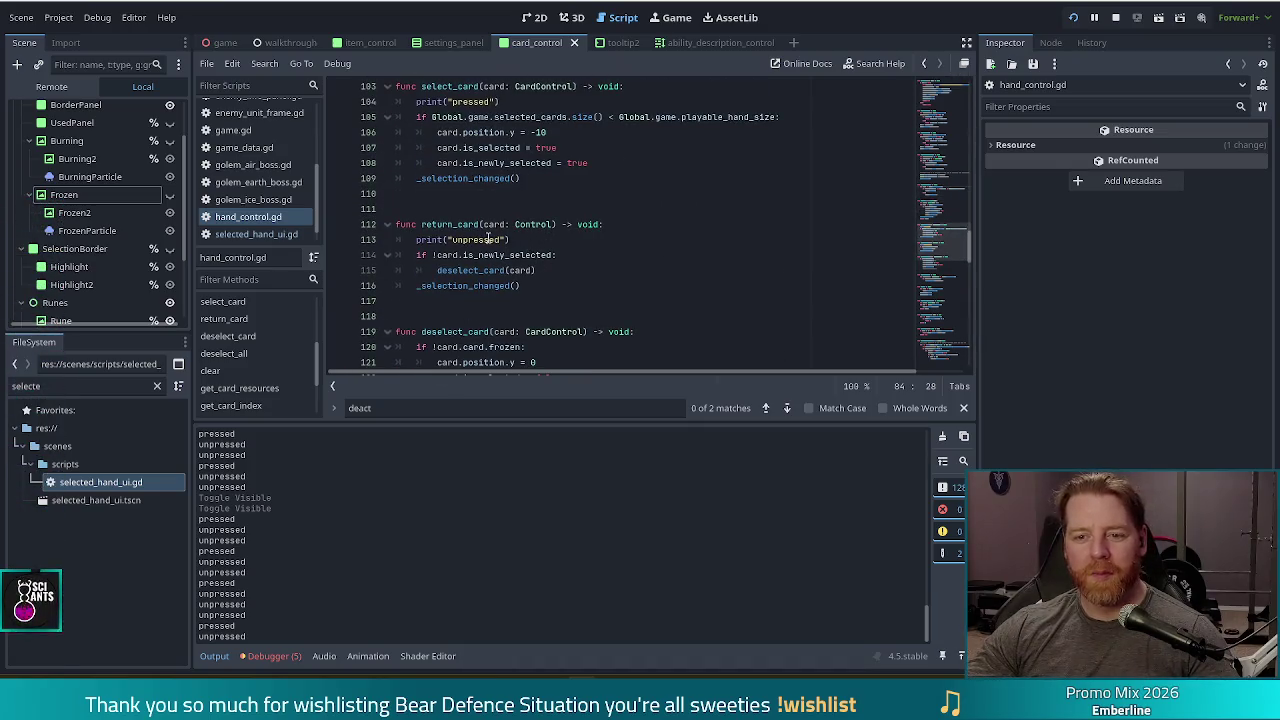
pyautogui.tripleClick(507, 238)
pyautogui.press('BackSpace')
pyautogui.click(642, 100)
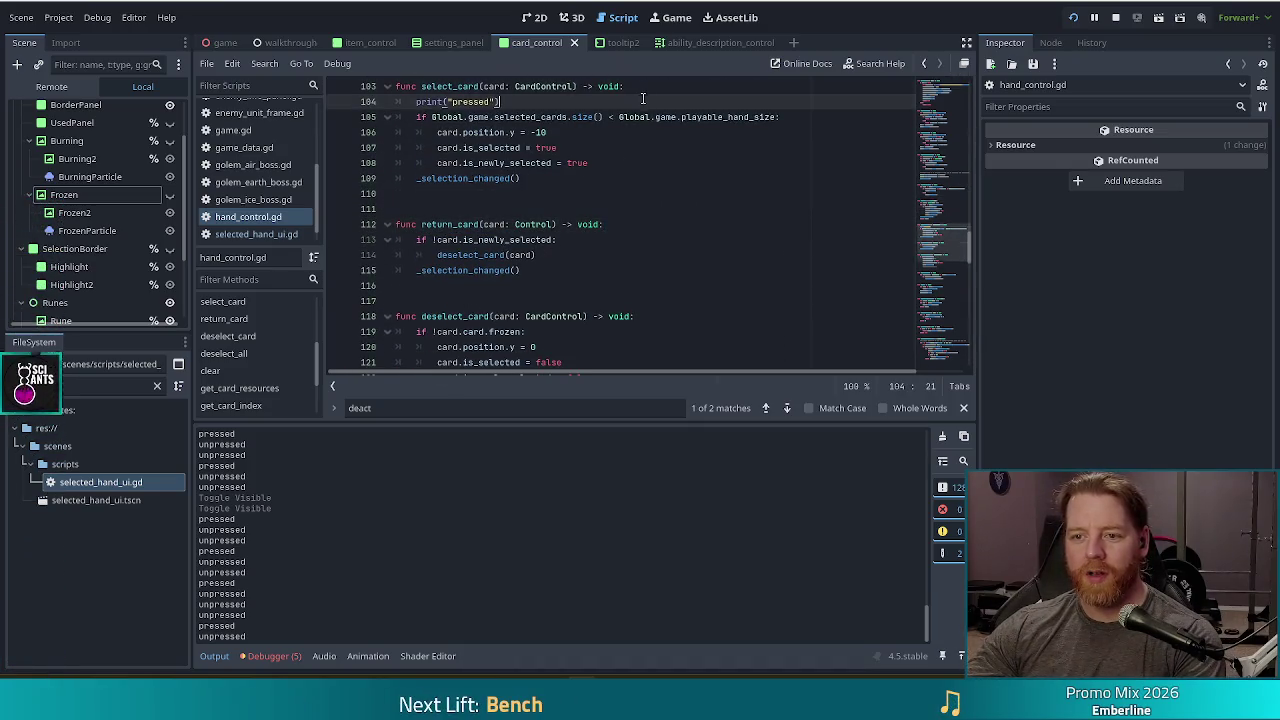
pyautogui.tripleClick(642, 101)
pyautogui.press('BackSpace')
# - Comment out card.deactivate() in deselect_card, call activate_cards() at the end of deselect_all, and run the game
pyautogui.scroll(-2, 504, 291)
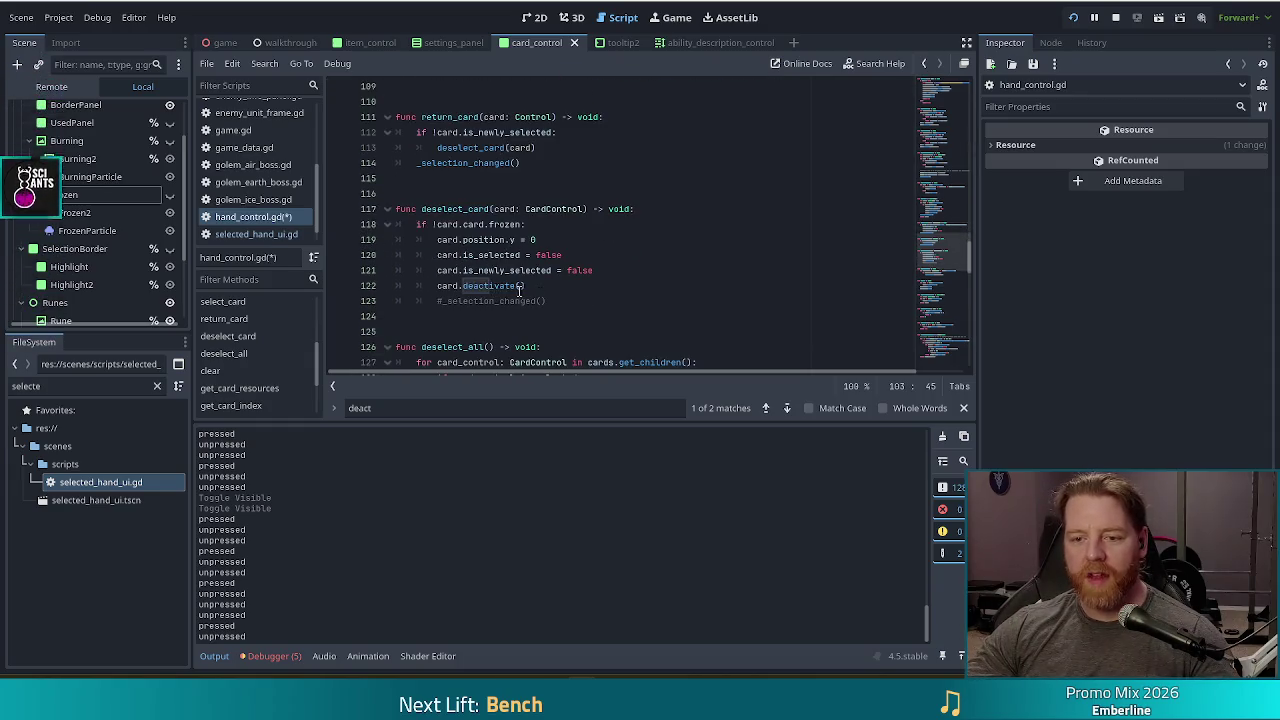
pyautogui.click(558, 300)
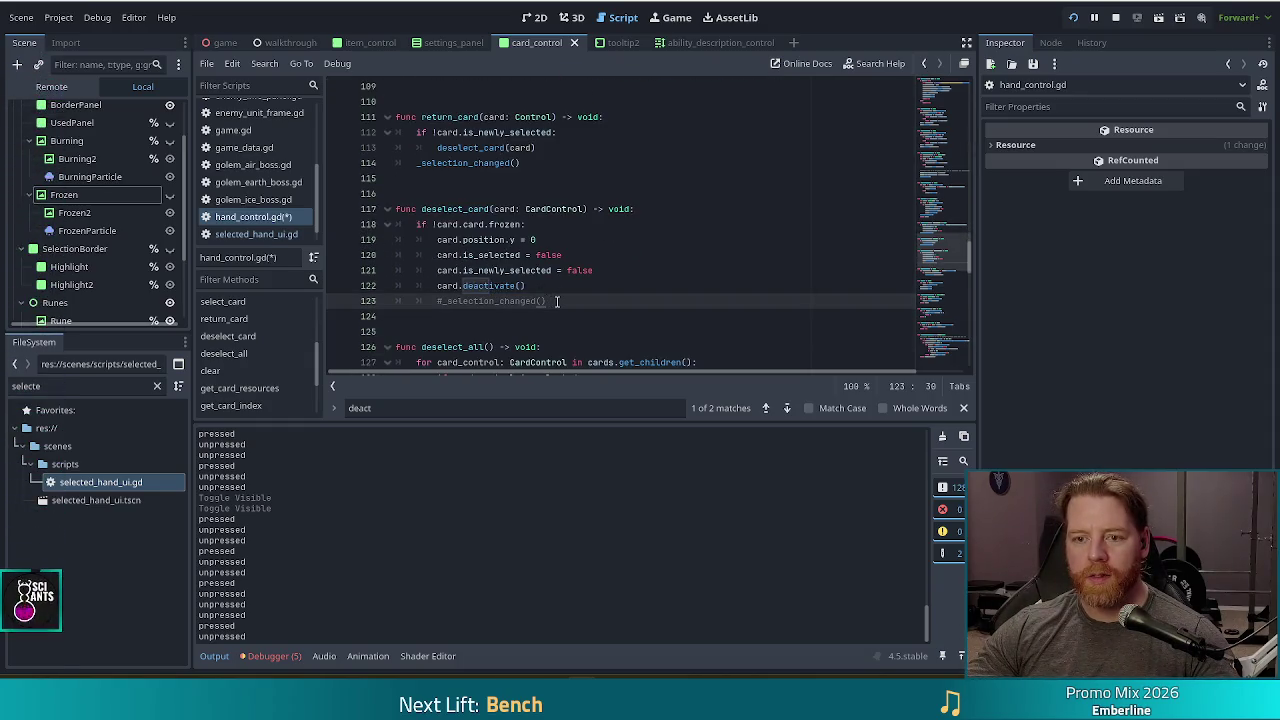
pyautogui.scroll(-3, 557, 300)
pyautogui.click(622, 254)
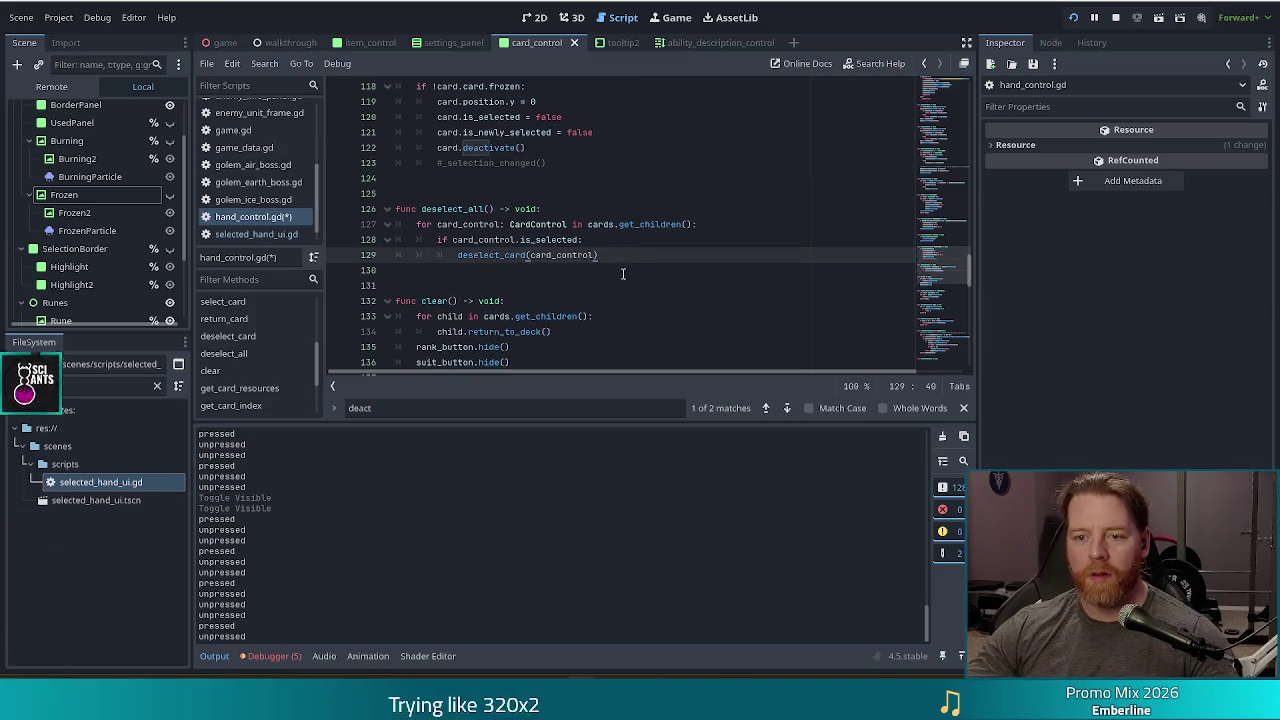
pyautogui.press('Return')
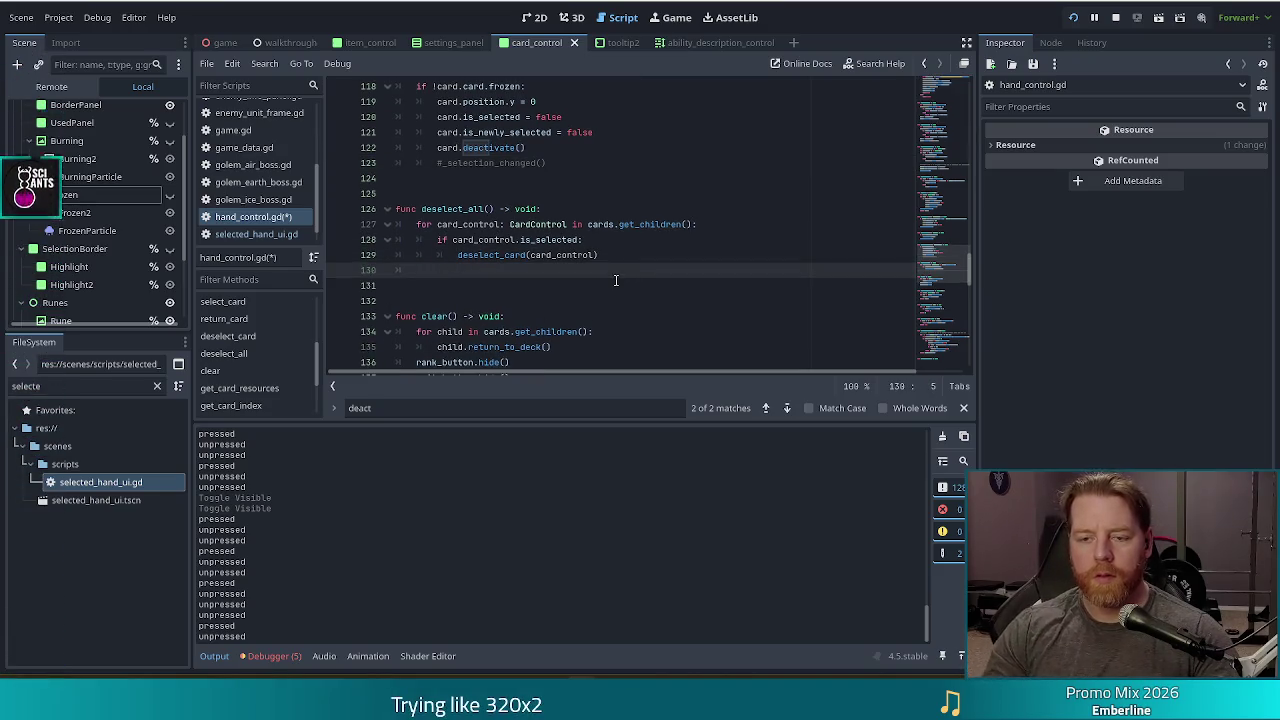
pyautogui.click(442, 148)
pyautogui.hotkey('ctrl', 'k')
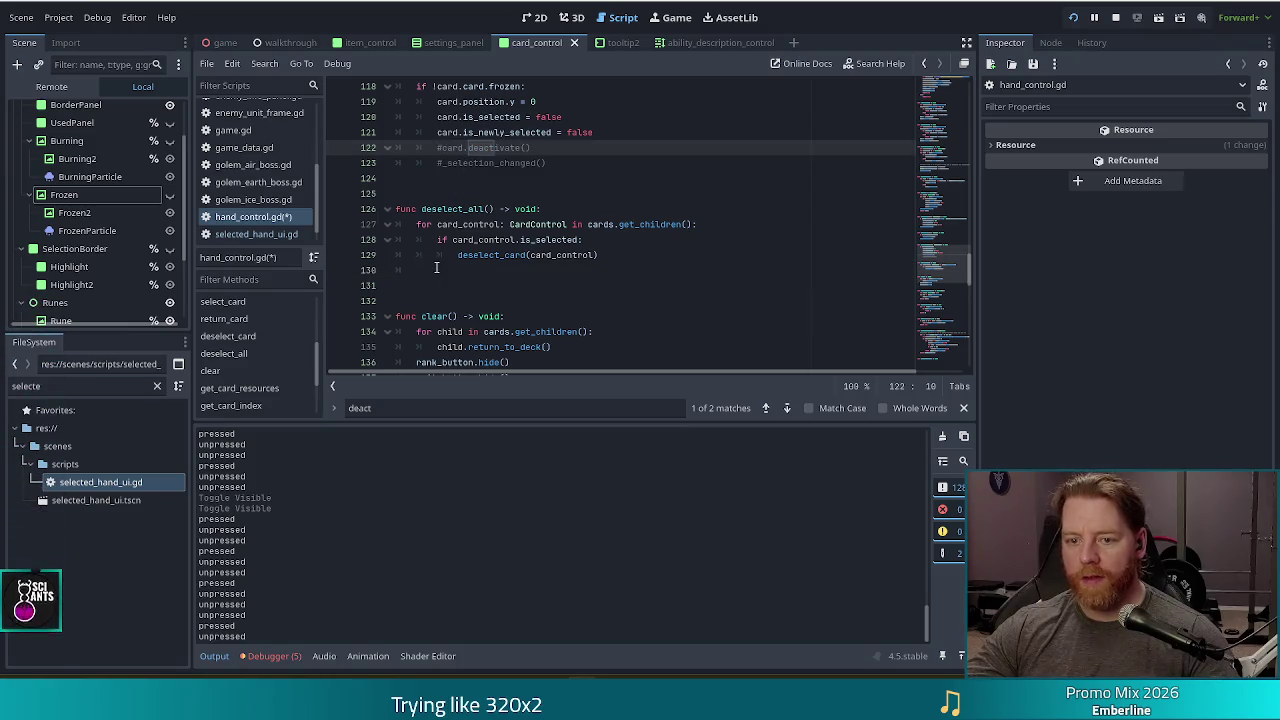
pyautogui.click(498, 268)
pyautogui.write('activ')
pyautogui.press('Return')
pyautogui.press('F5')
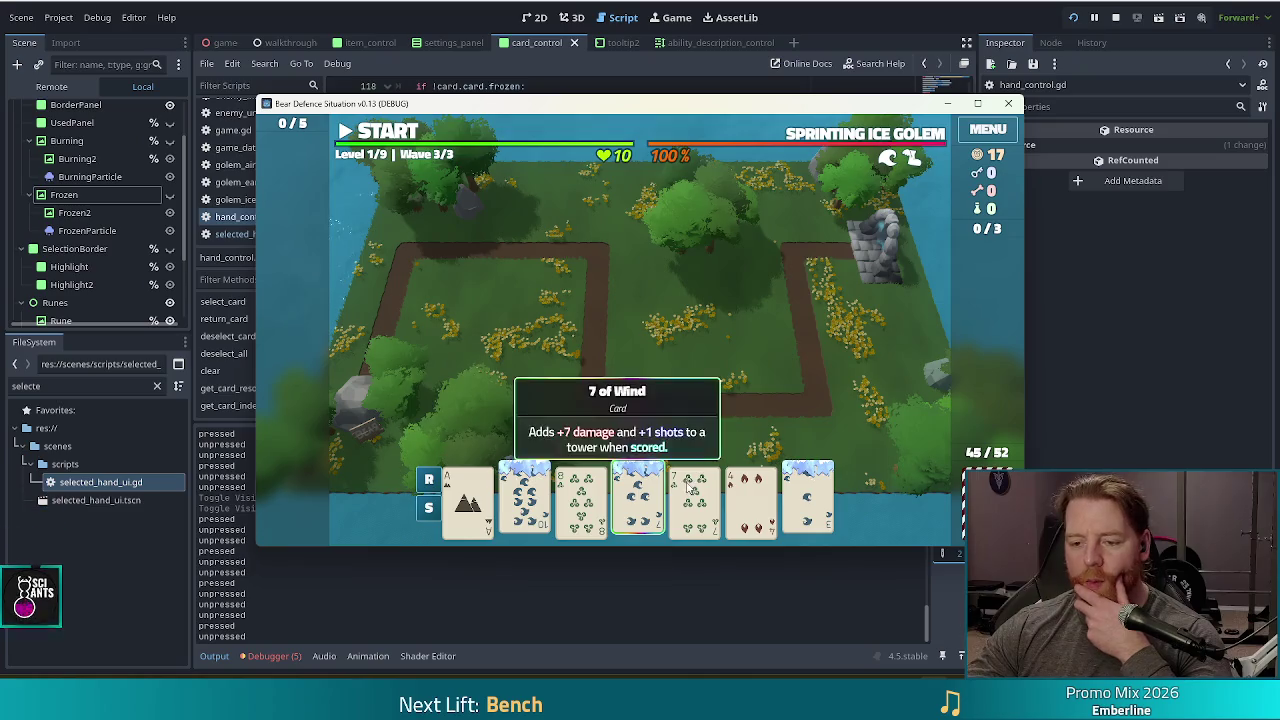
# - Select another hand card, close the Ice Tower - Locked panel, and return to the script editor
pyautogui.click(506, 500)
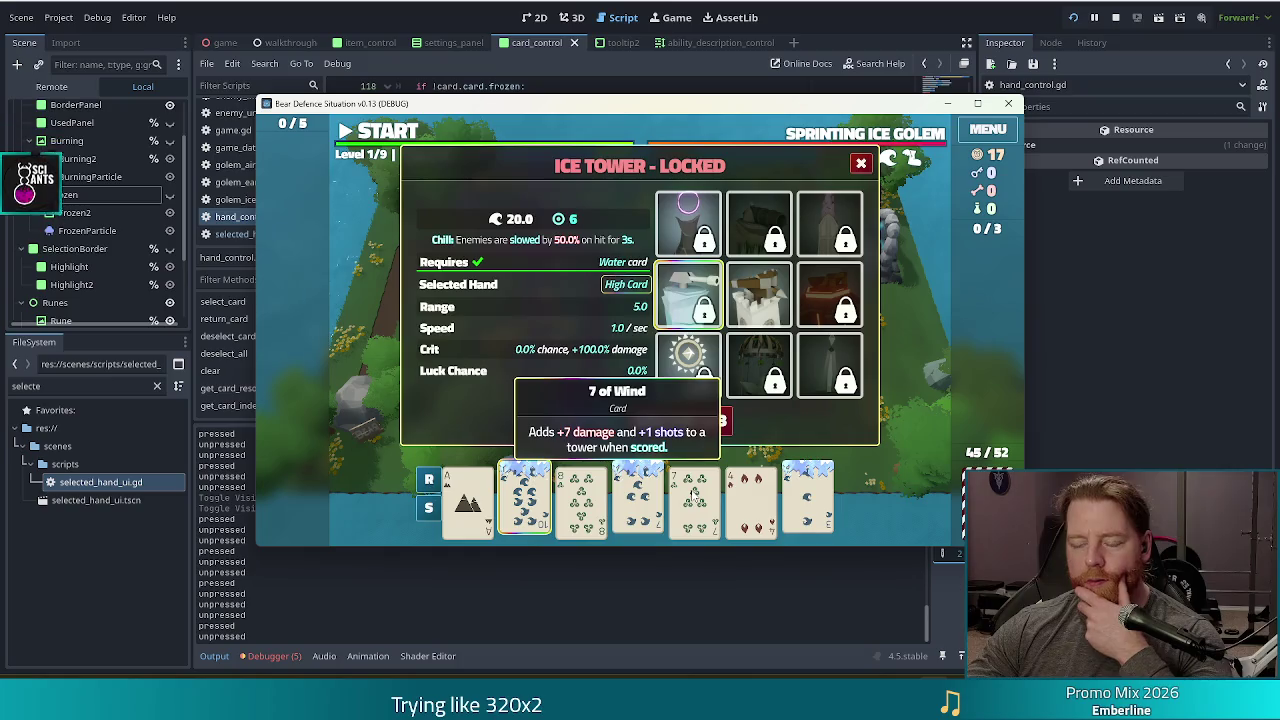
pyautogui.moveTo(695, 497)
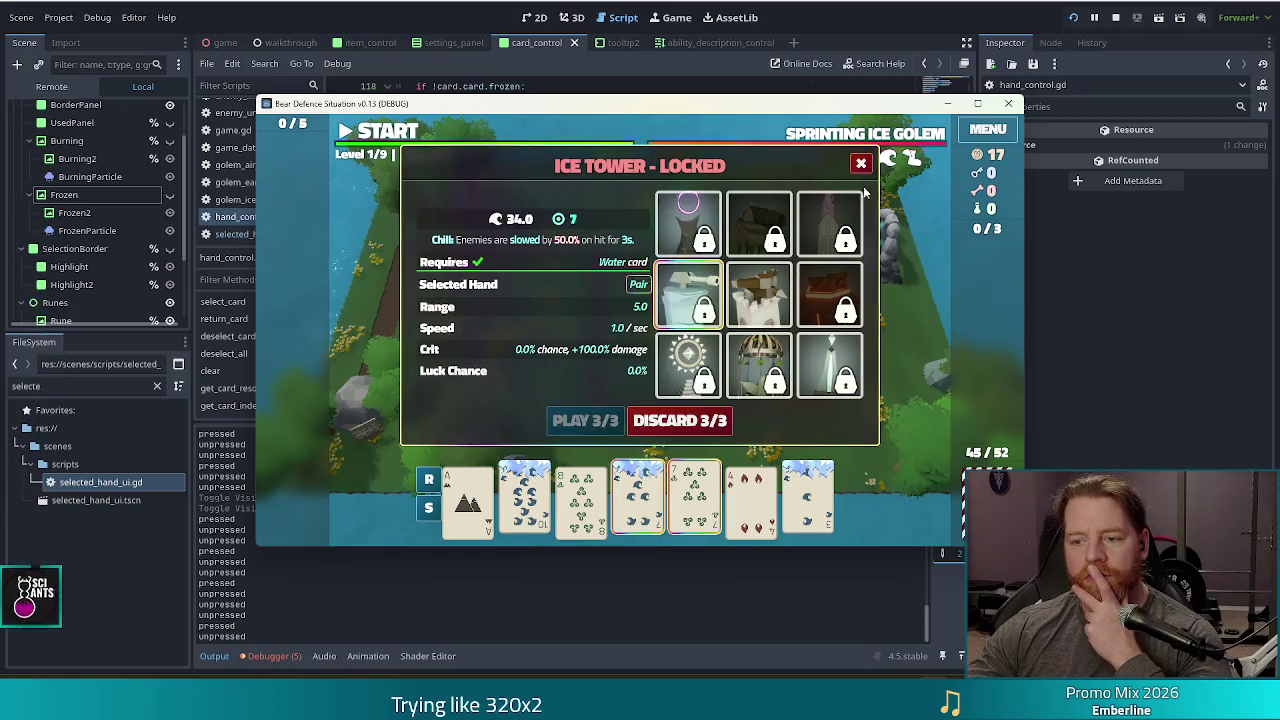
pyautogui.click(860, 163)
pyautogui.hotkey('alt', 'Tab')
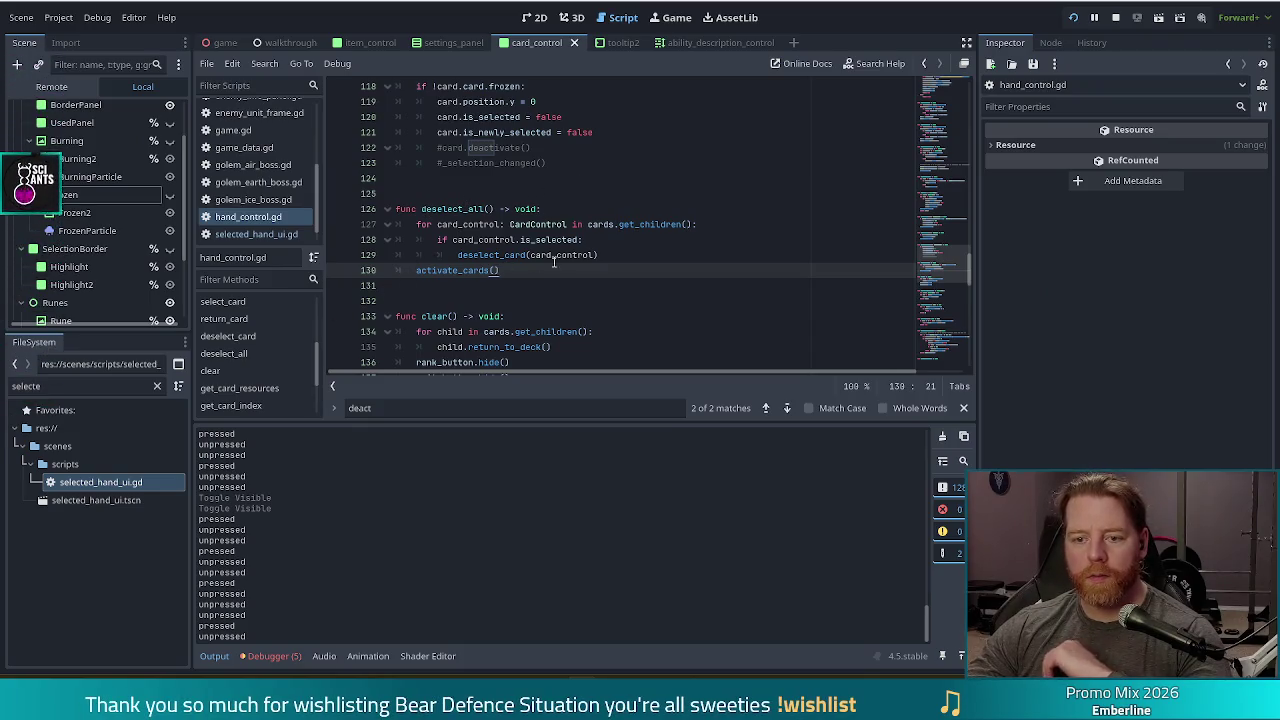
# - Add a print("wat") line before the activate_cards() call in deselect_all
pyautogui.click(614, 256)
pyautogui.press('Return')
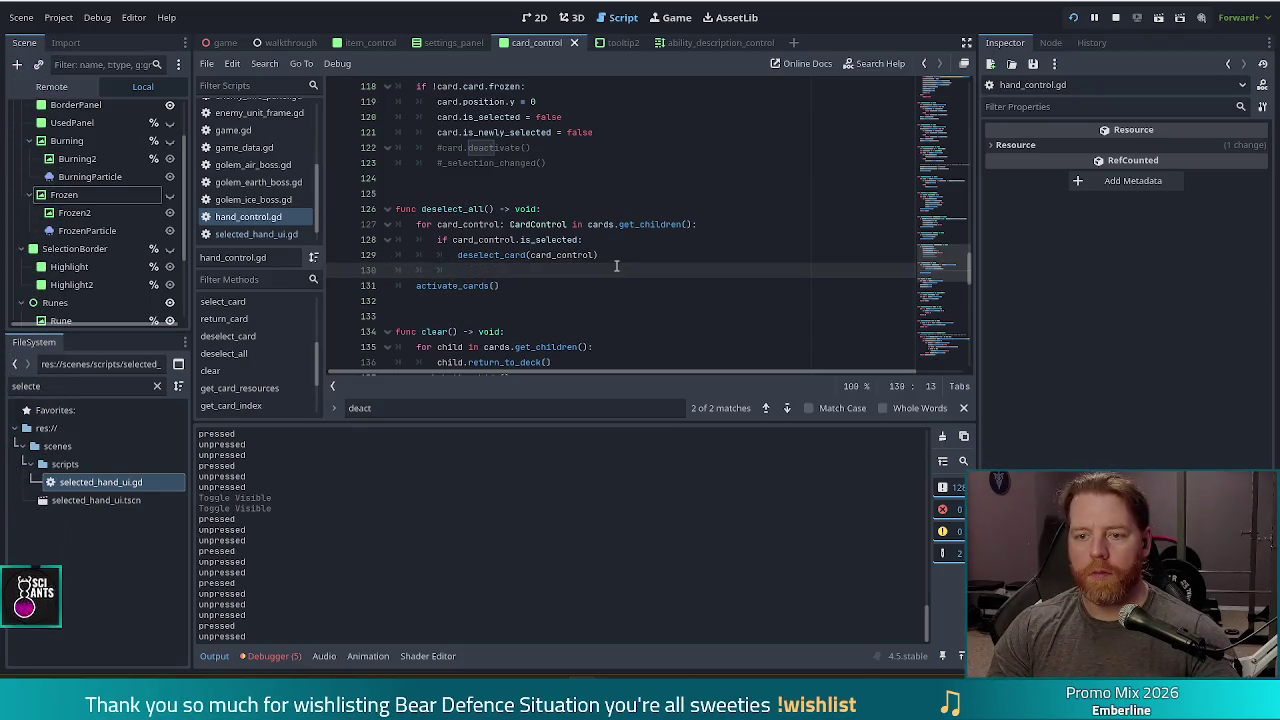
pyautogui.write('prin')
pyautogui.press('BackSpace')
pyautogui.press('BackSpace')
pyautogui.write('printy')
pyautogui.press('BackSpace')
pyautogui.write('(')
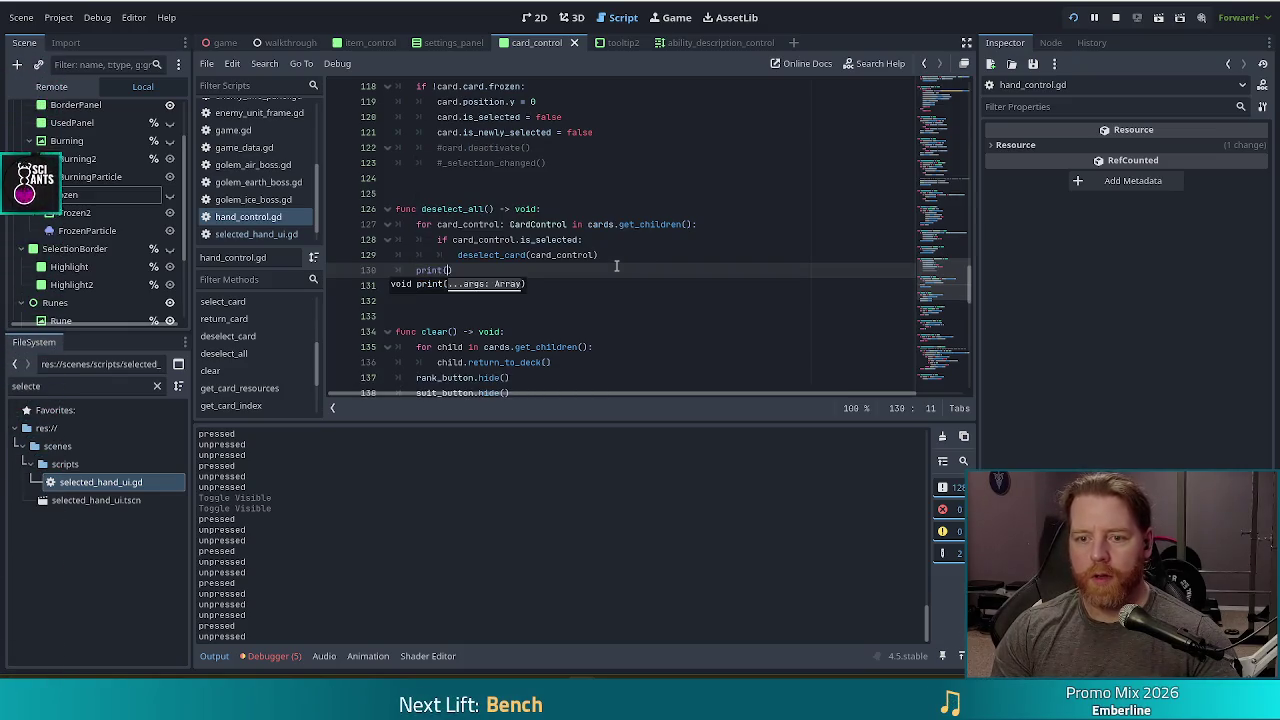
pyautogui.write('"wat')
# - Run the game, select and deselect a hand card, then return to deselect_all's activate_cards() call
pyautogui.press('F5')
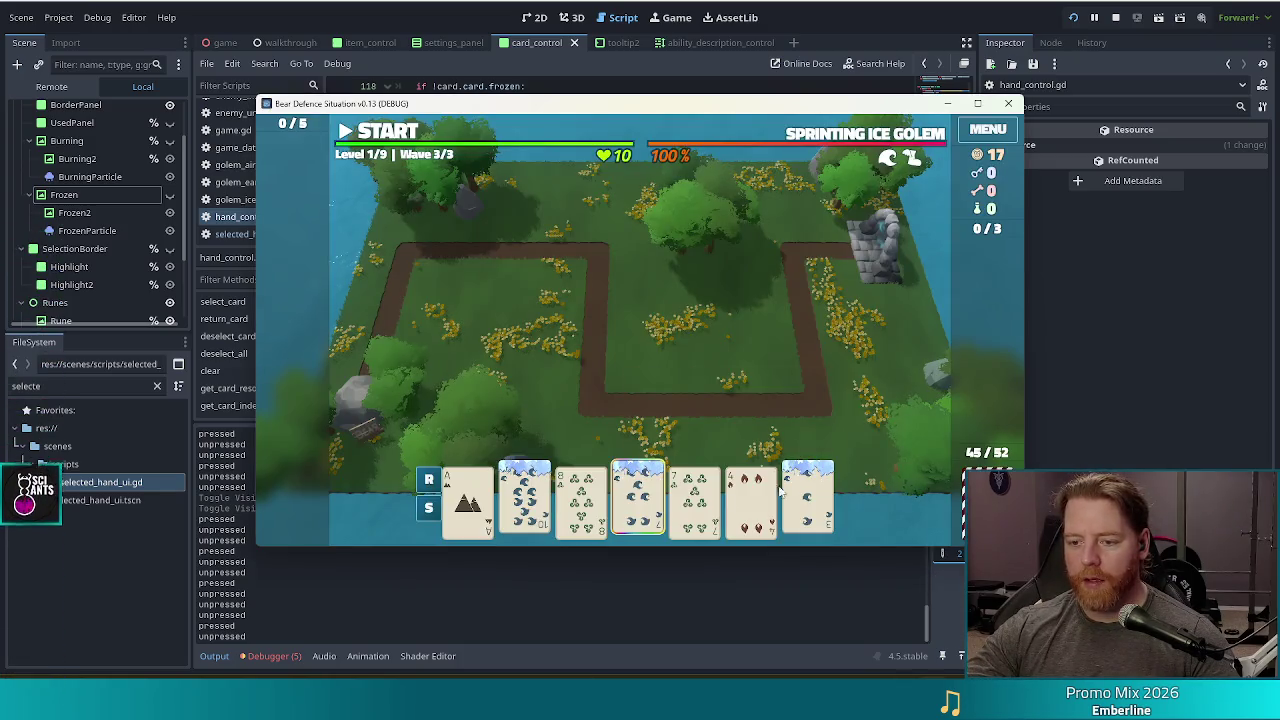
pyautogui.click(695, 495)
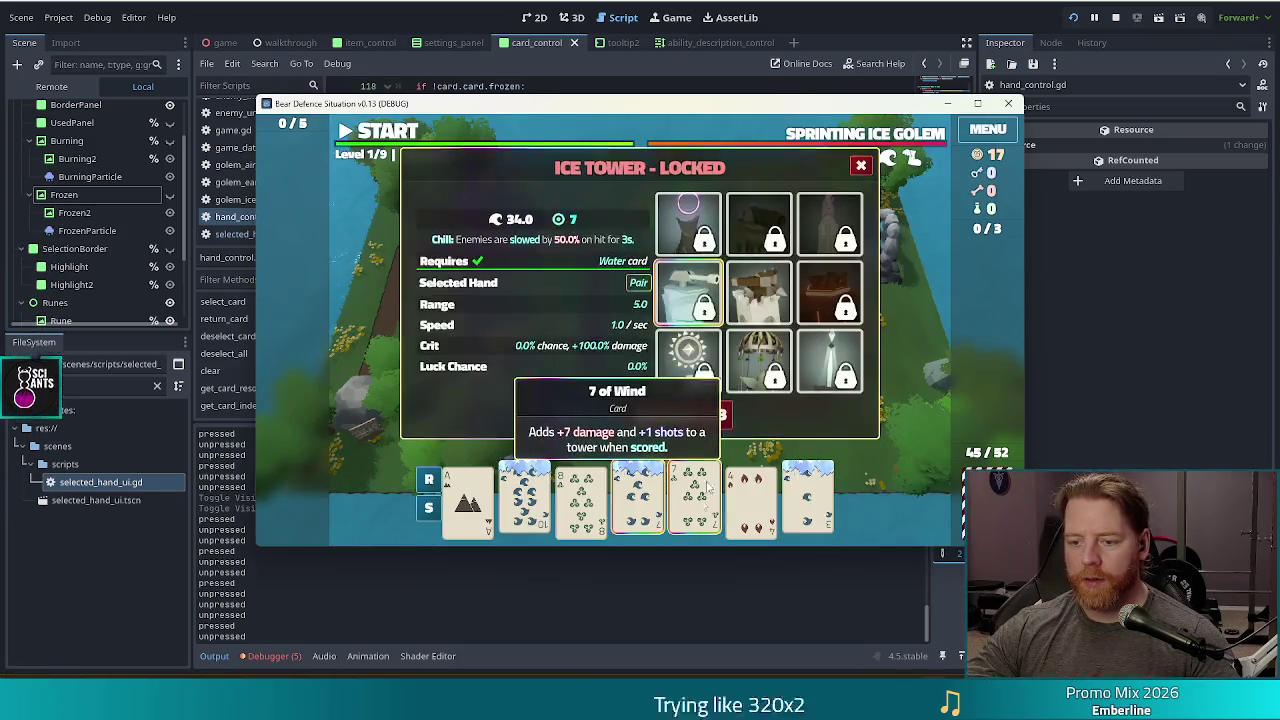
pyautogui.click(861, 166)
pyautogui.click(512, 30)
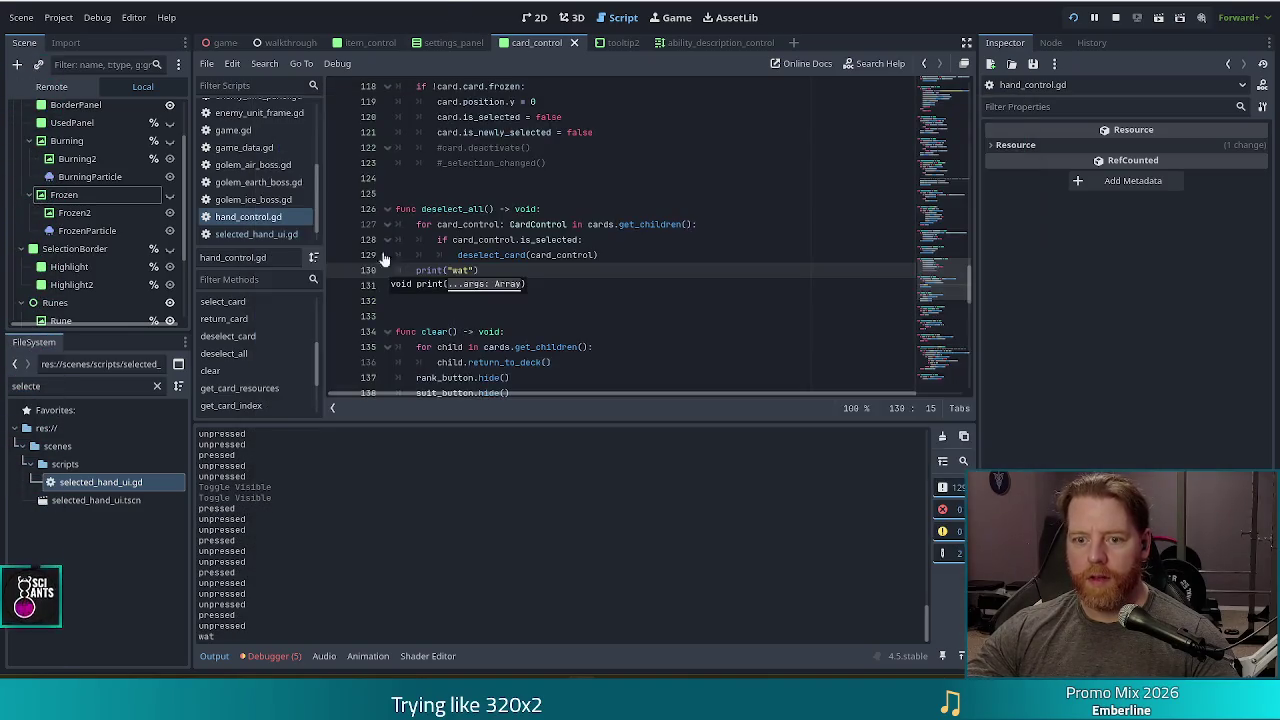
pyautogui.hotkey('ctrl', 'z')
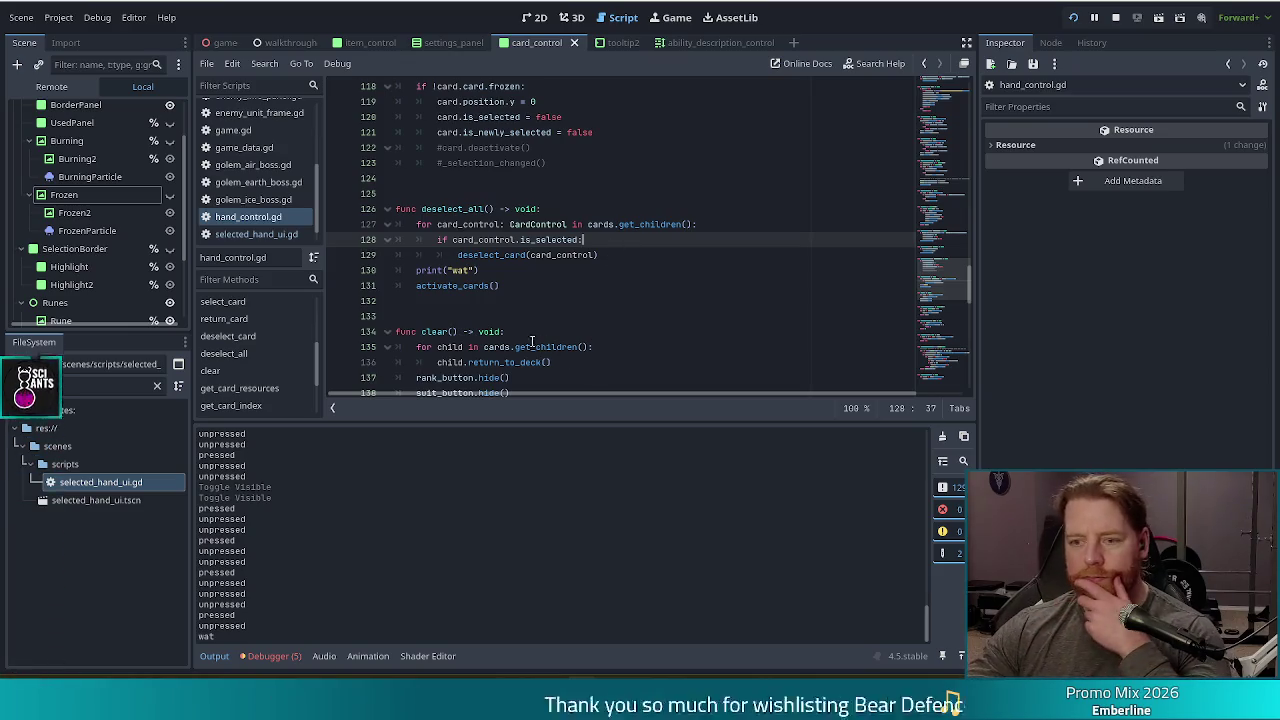
pyautogui.click(473, 284)
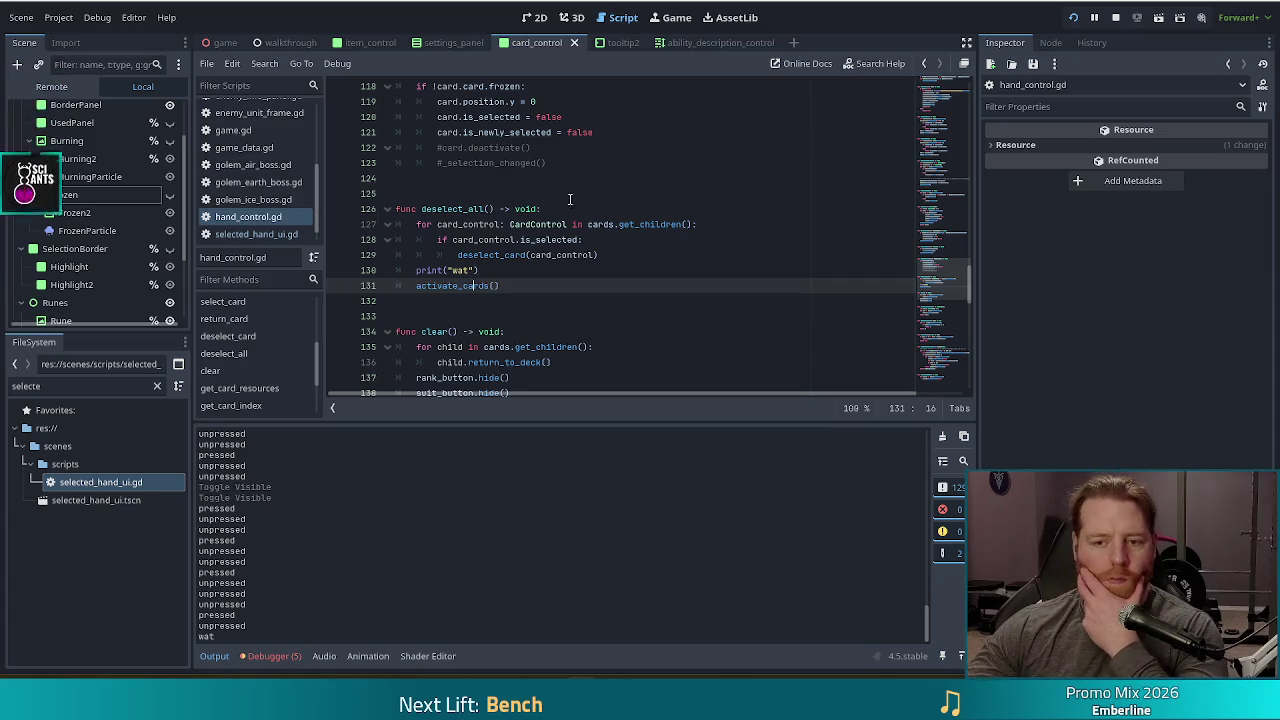
pyautogui.scroll(10, 553, 237)
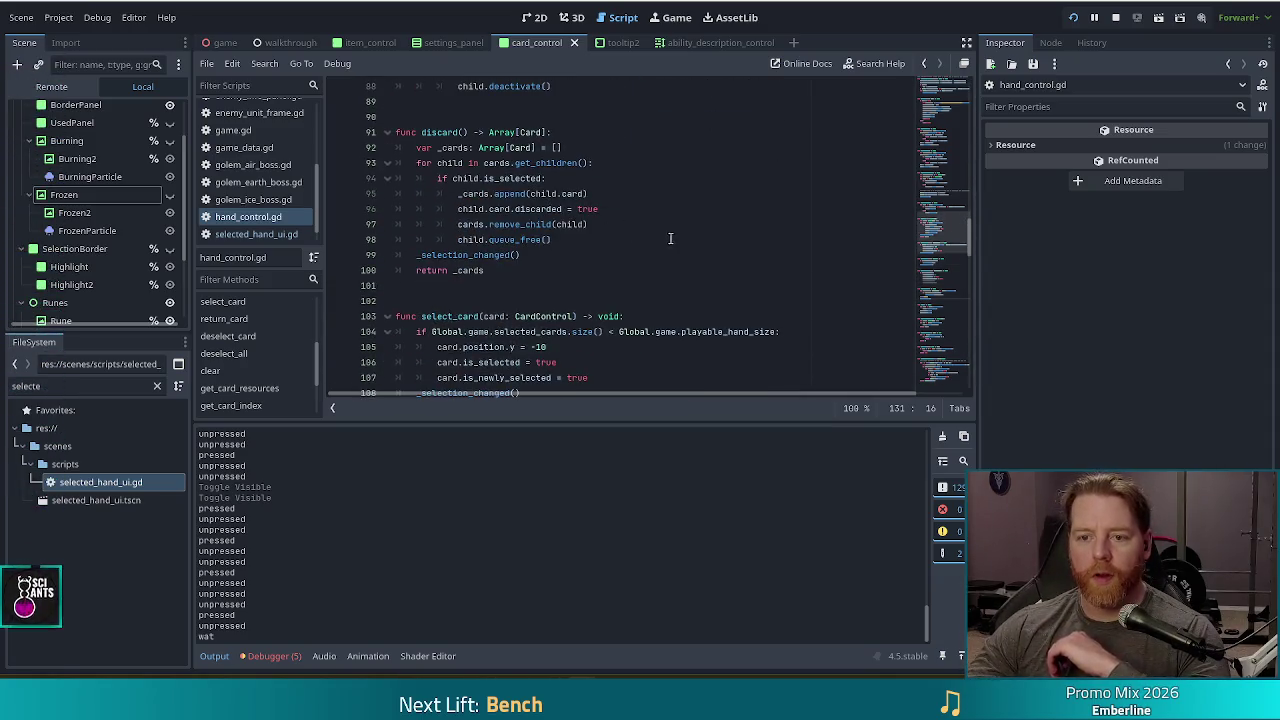
pyautogui.scroll(4, 672, 225)
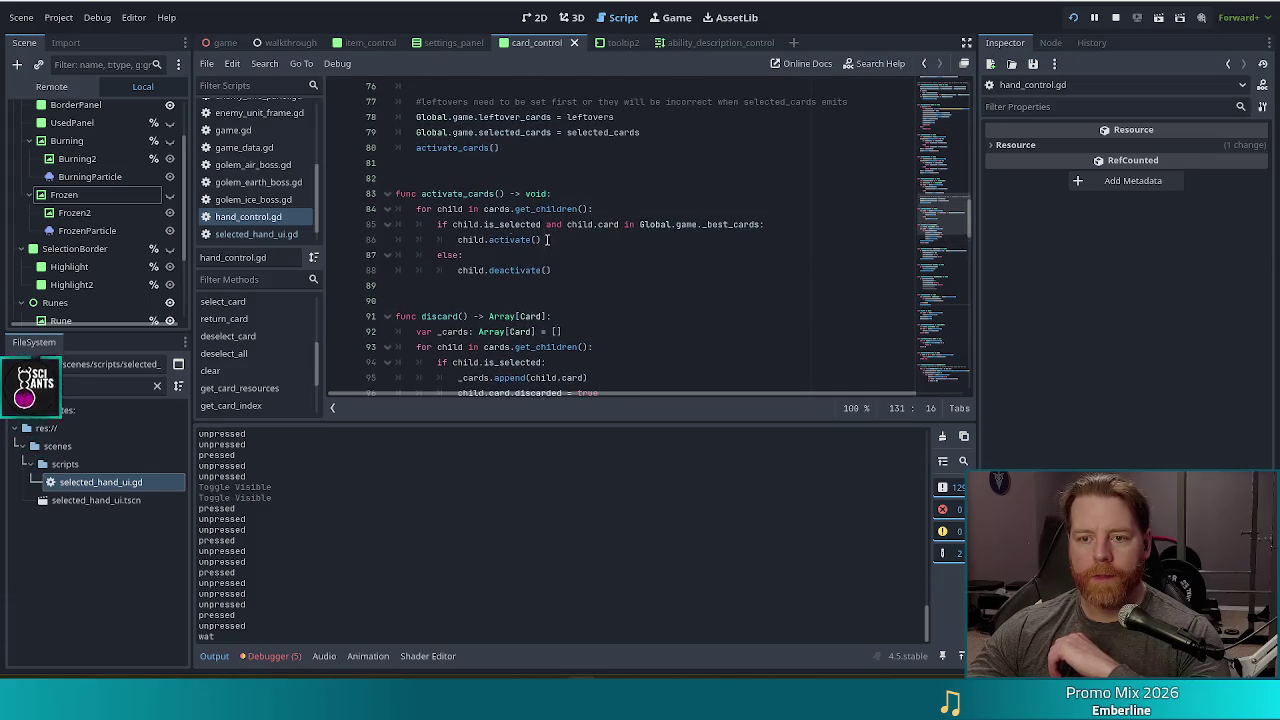
pyautogui.click(547, 209)
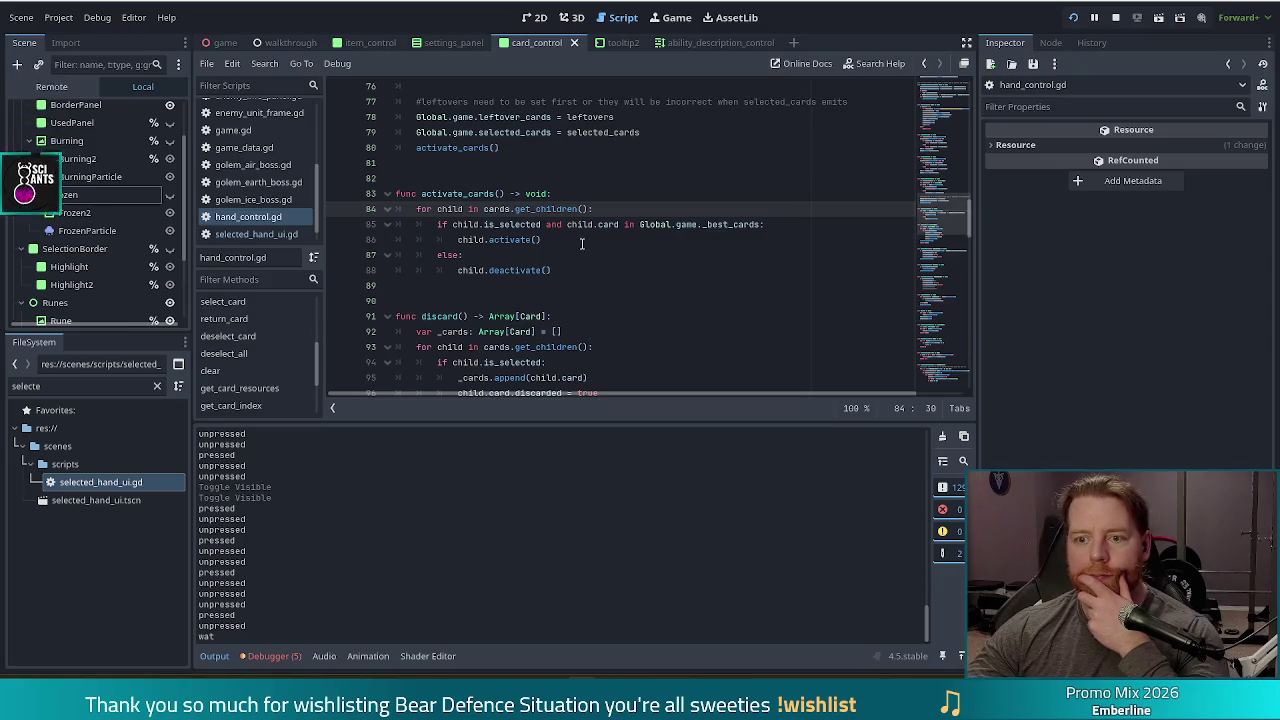
pyautogui.scroll(-4, 590, 229)
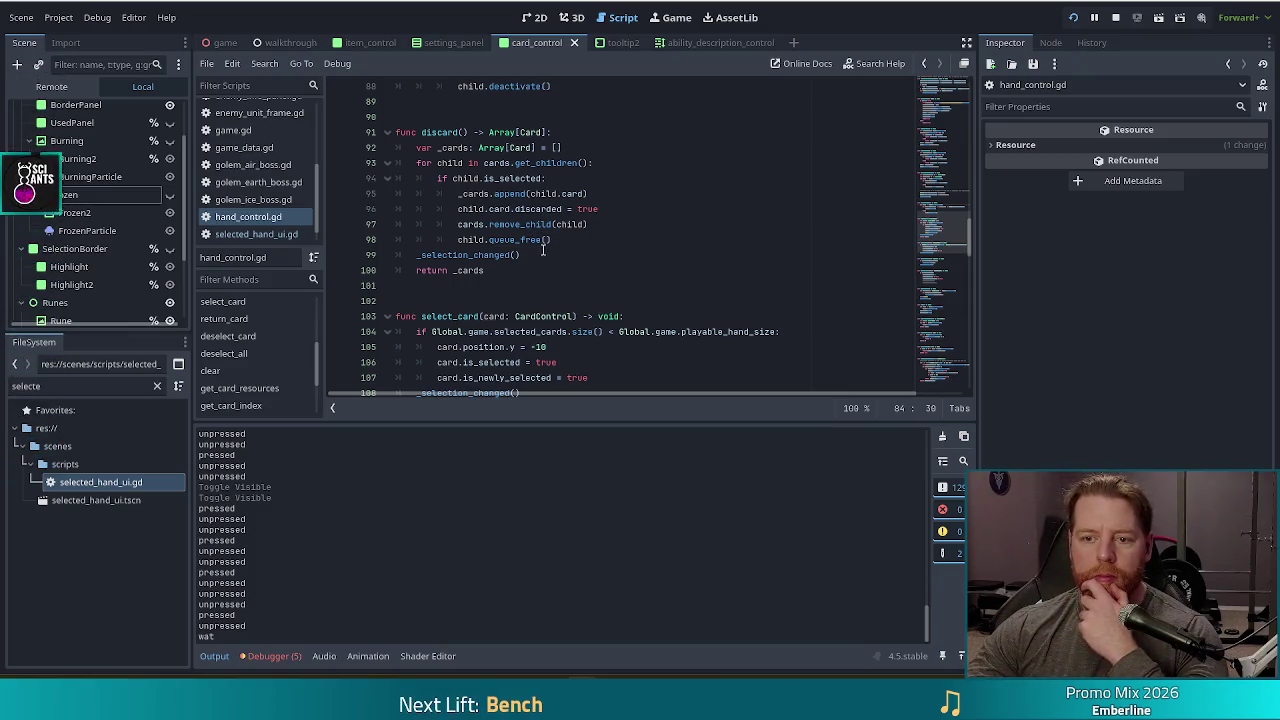
pyautogui.click(550, 250)
pyautogui.click(464, 255)
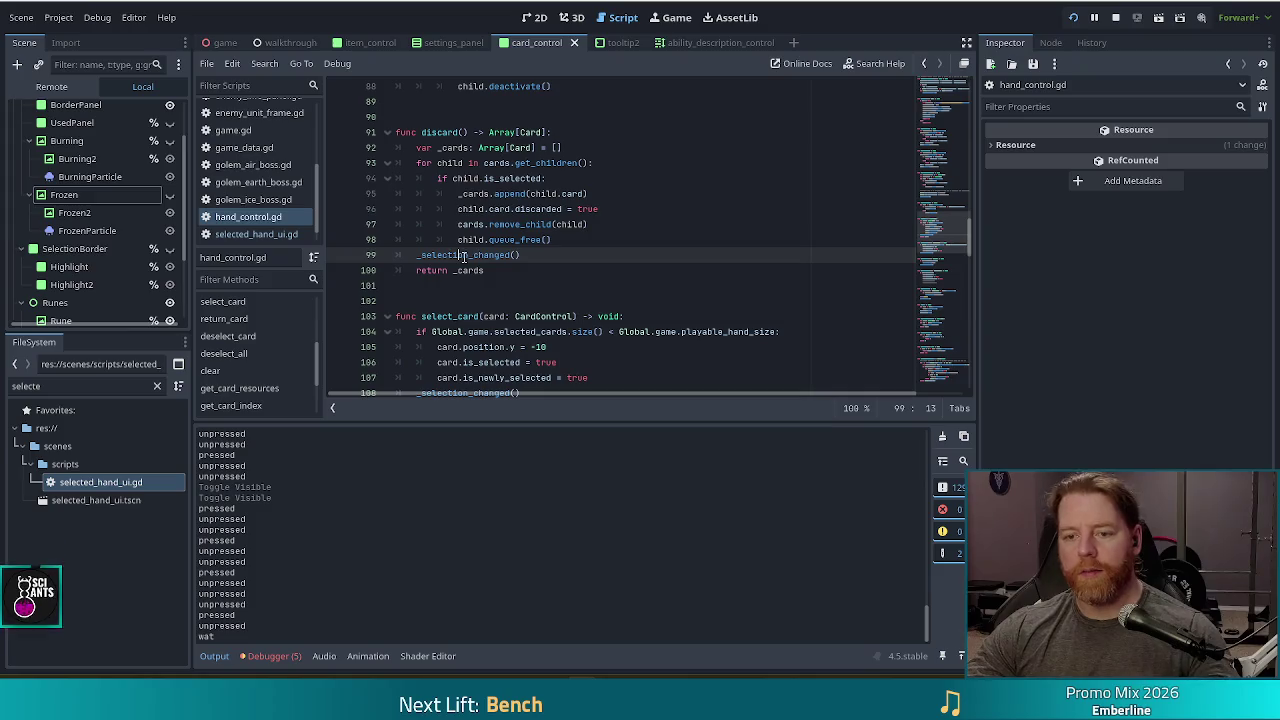
pyautogui.keyDown('ctrl'); pyautogui.click(464, 255); pyautogui.keyUp('ctrl')
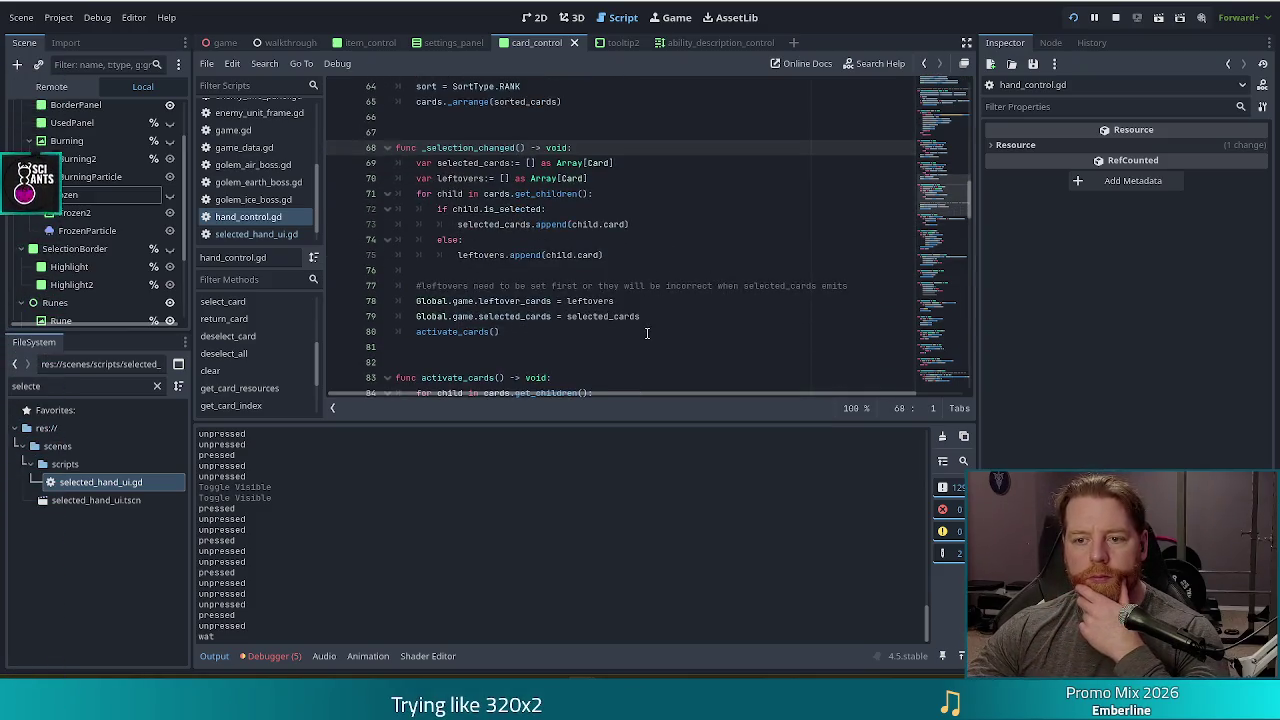
pyautogui.click(521, 224)
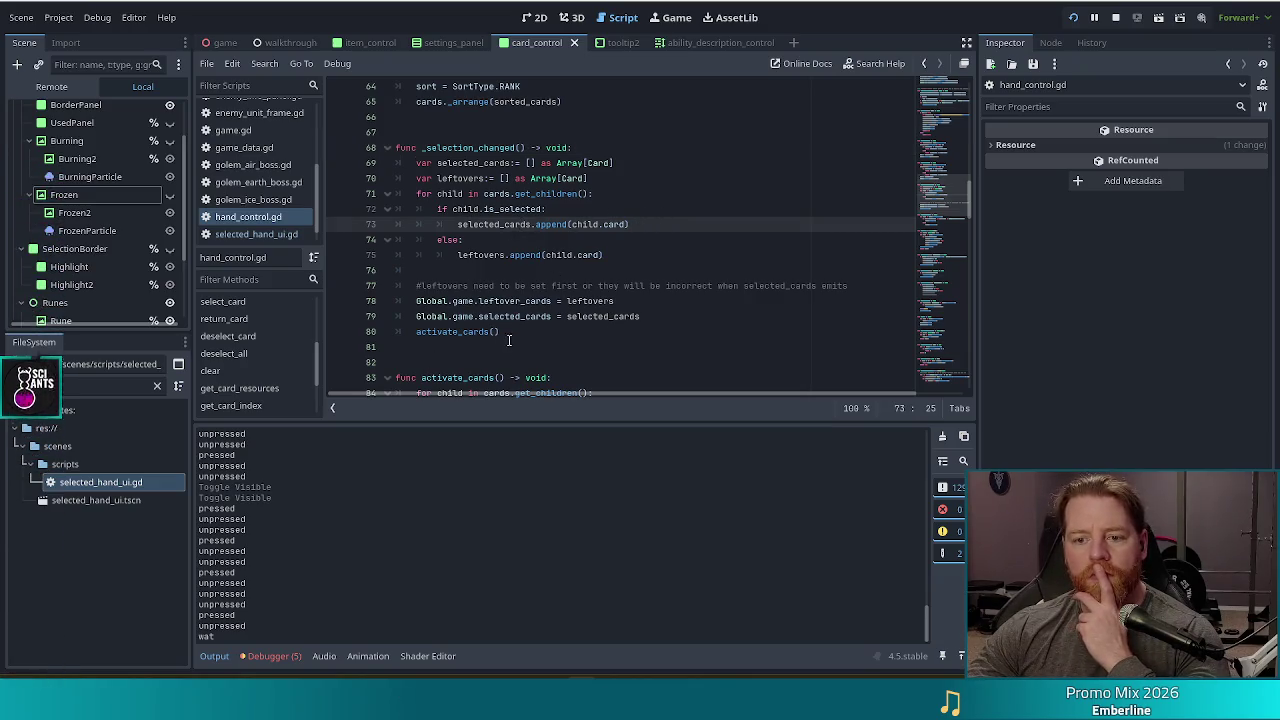
pyautogui.click(540, 328)
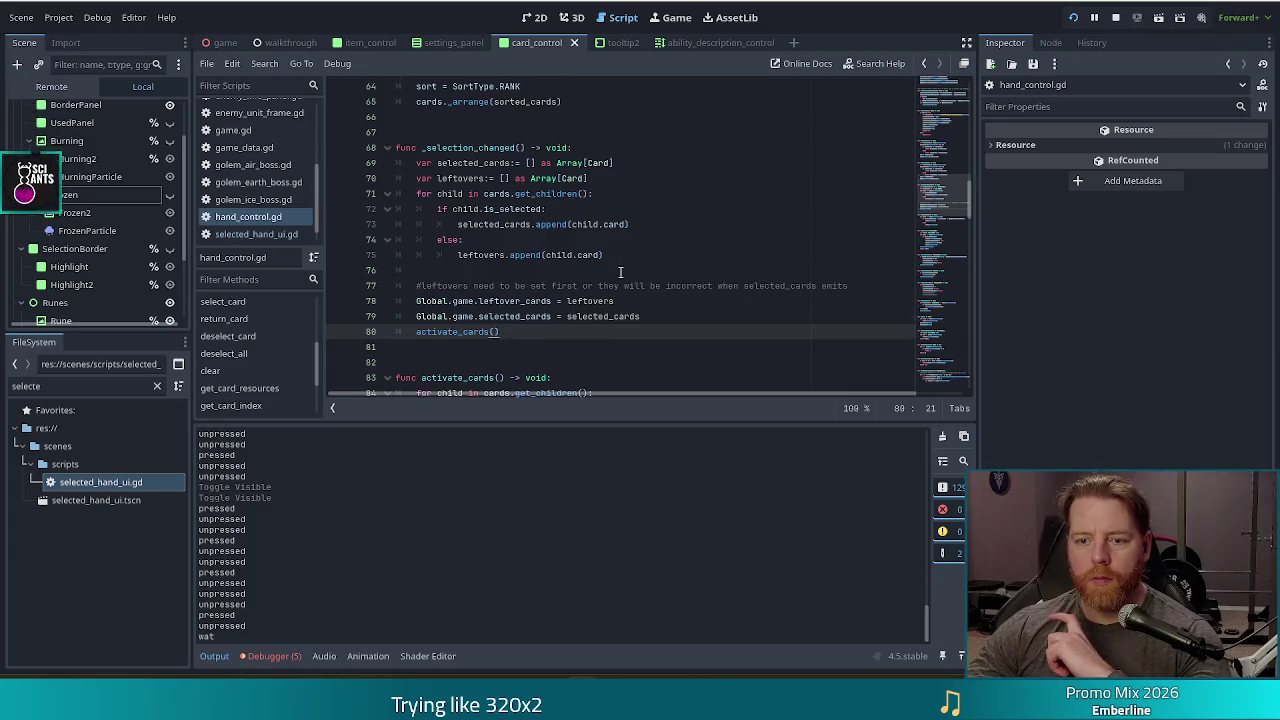
pyautogui.scroll(-2, 620, 272)
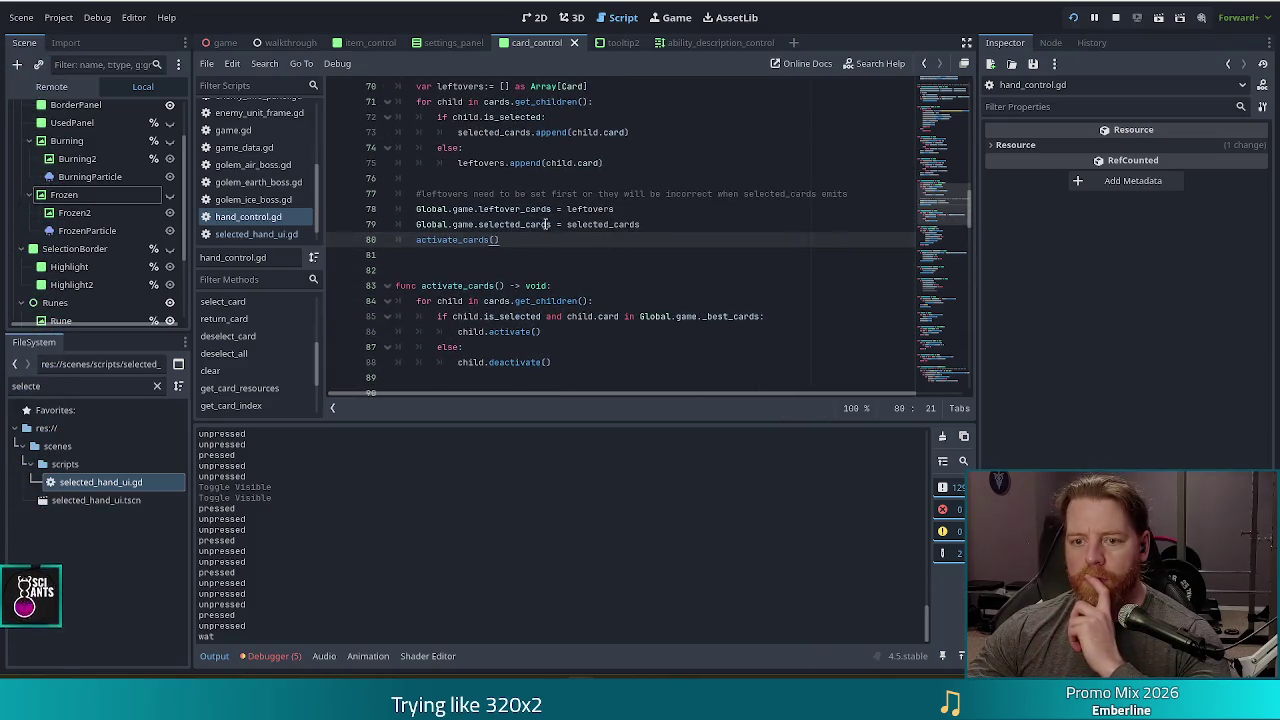
pyautogui.scroll(2, 547, 225)
pyautogui.click(553, 193)
pyautogui.scroll(-3, 600, 190)
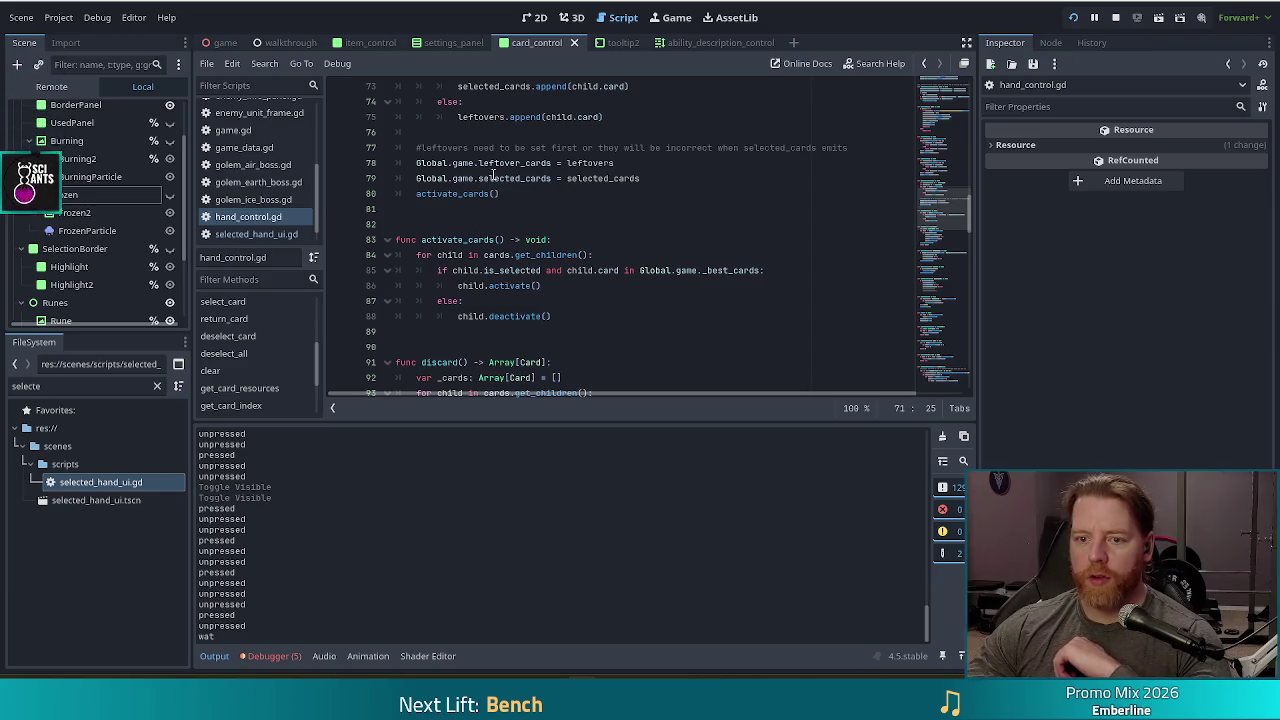
pyautogui.click(508, 194)
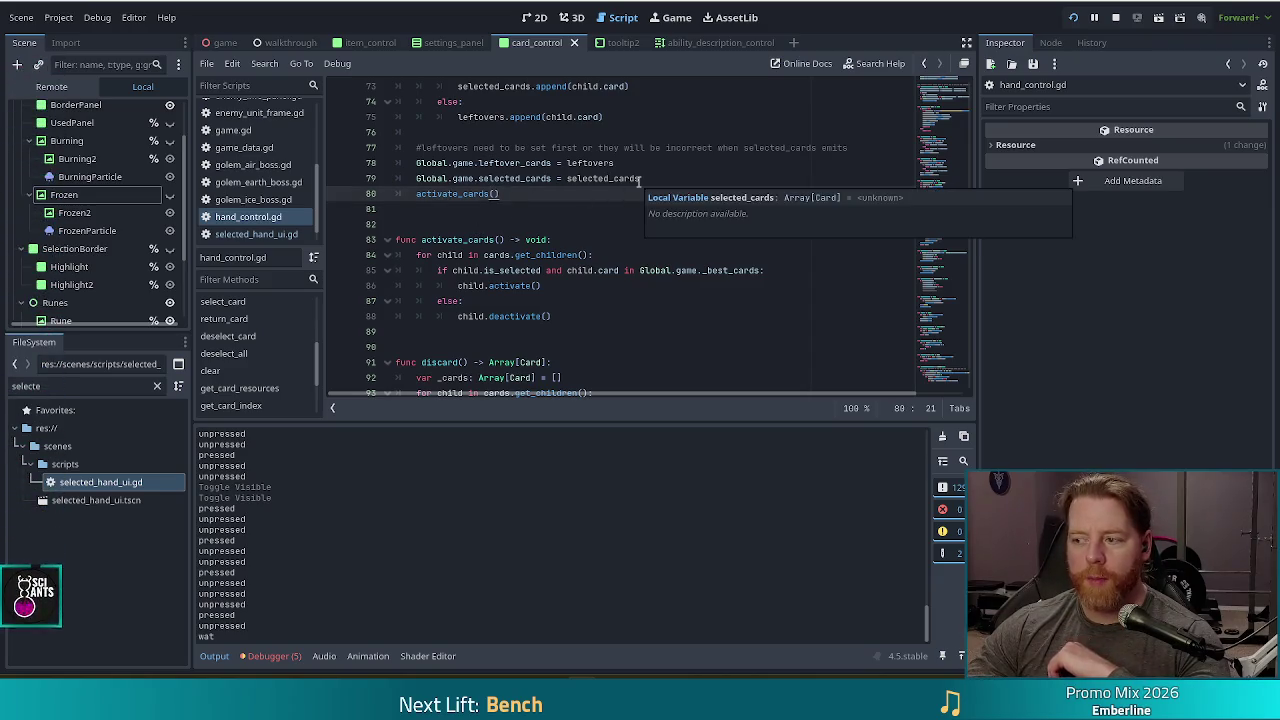